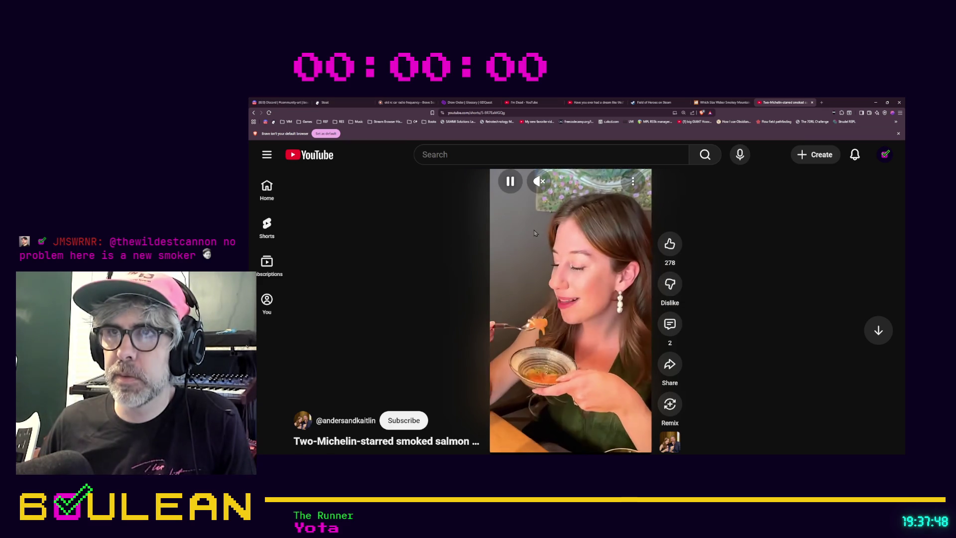
Step: Pause the smoked salmon Short and minimize its browser window
left_click(503, 187)
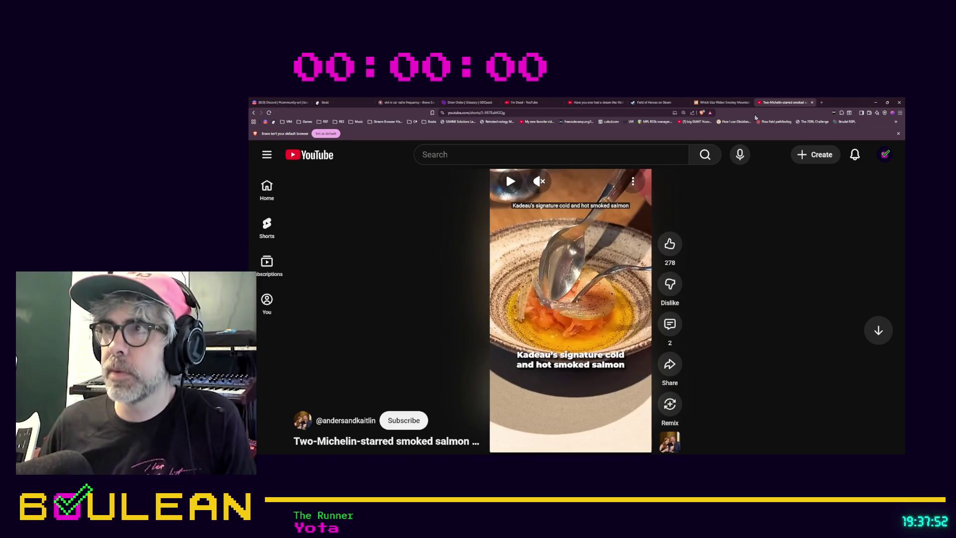
left_click(875, 102)
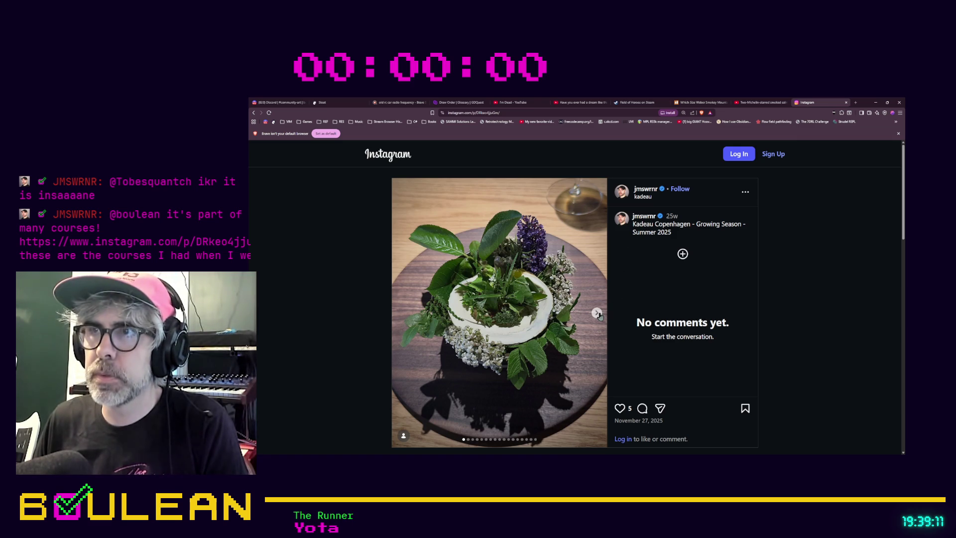
Step: Advance the Kadeau Growing Season carousel photo by photo up to the twelfth dish
left_click(597, 312)
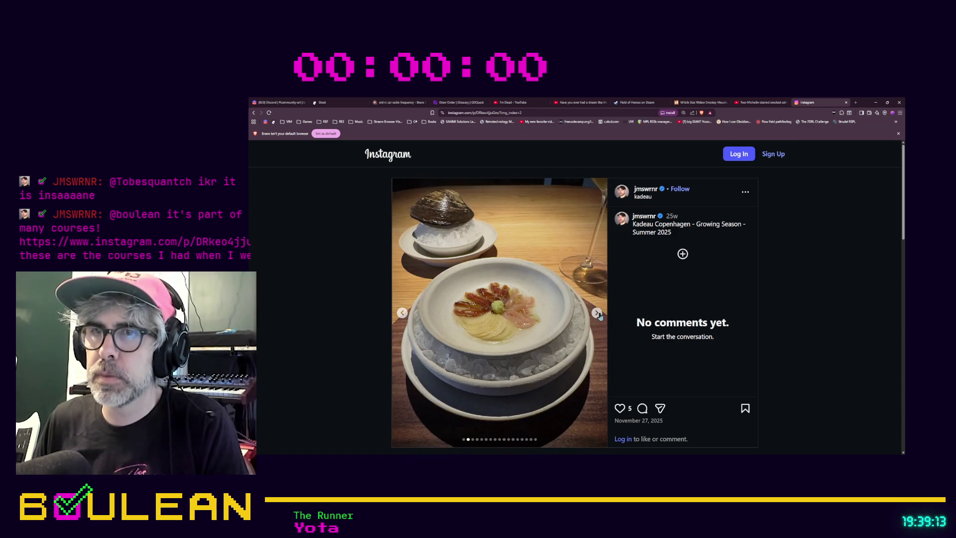
left_click(598, 313)
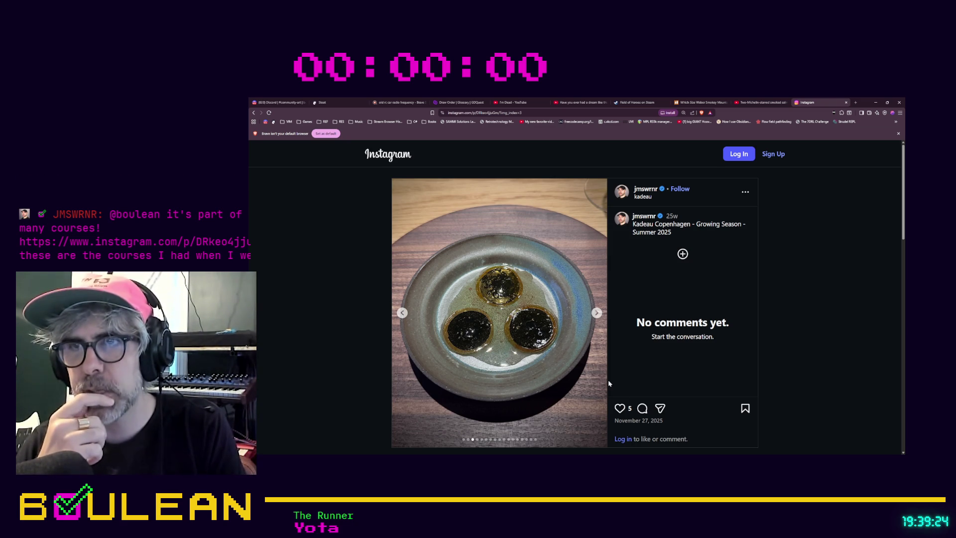
left_click(596, 313)
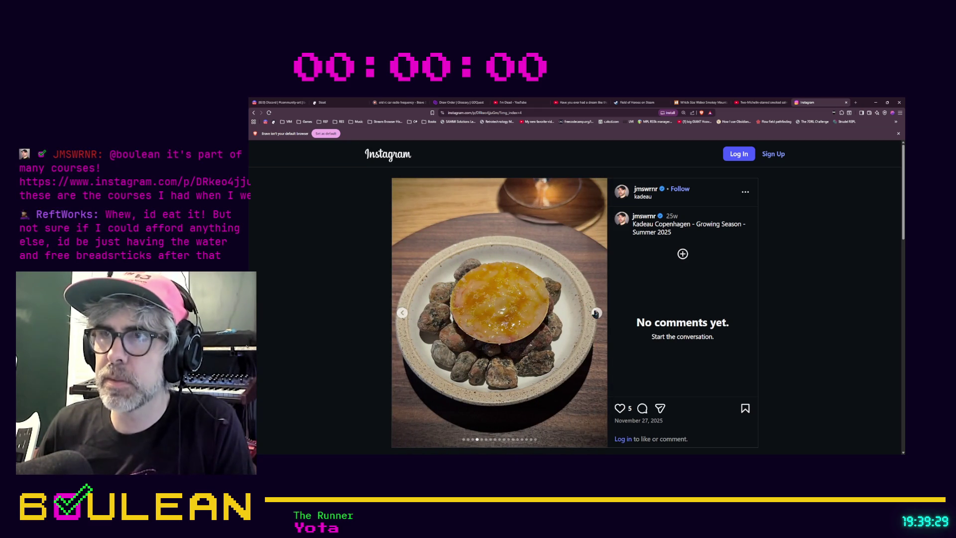
left_click(596, 312)
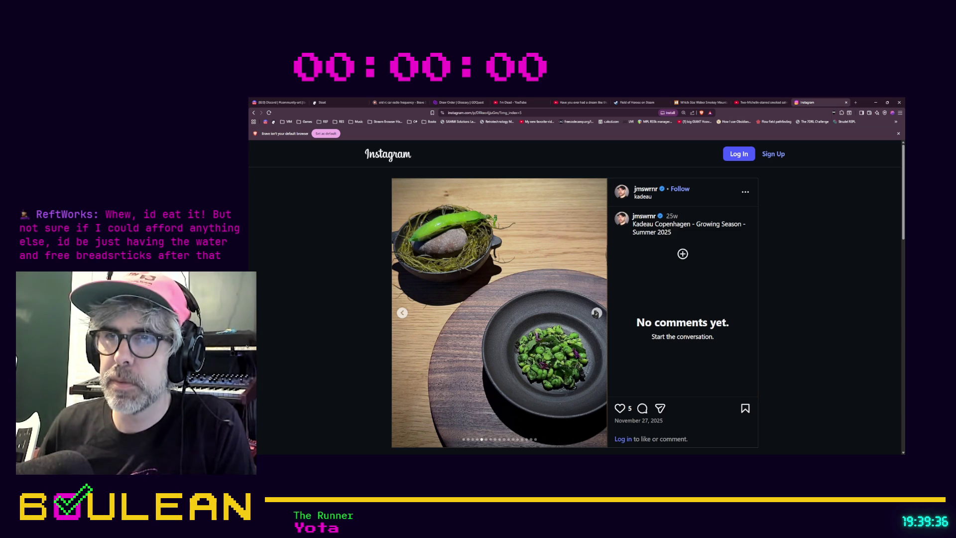
left_click(596, 313)
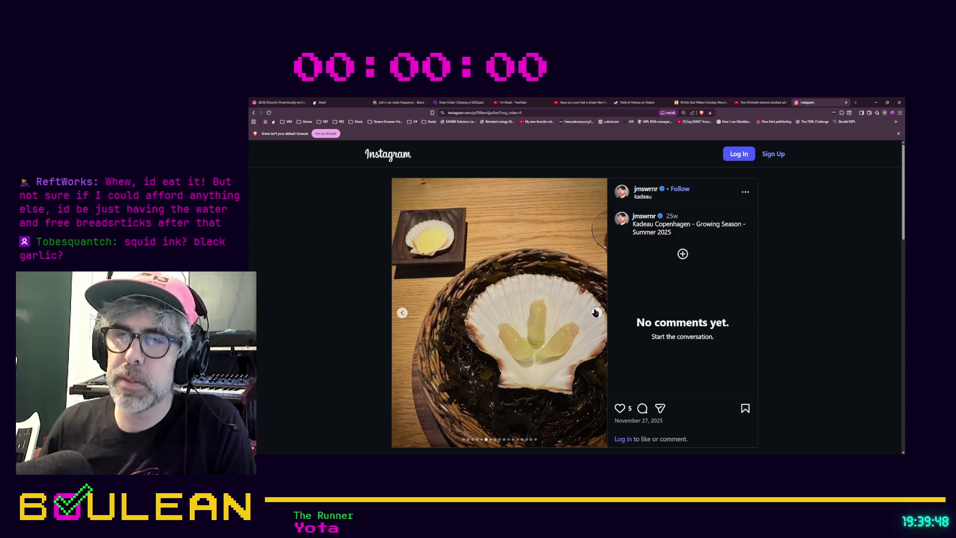
left_click(596, 312)
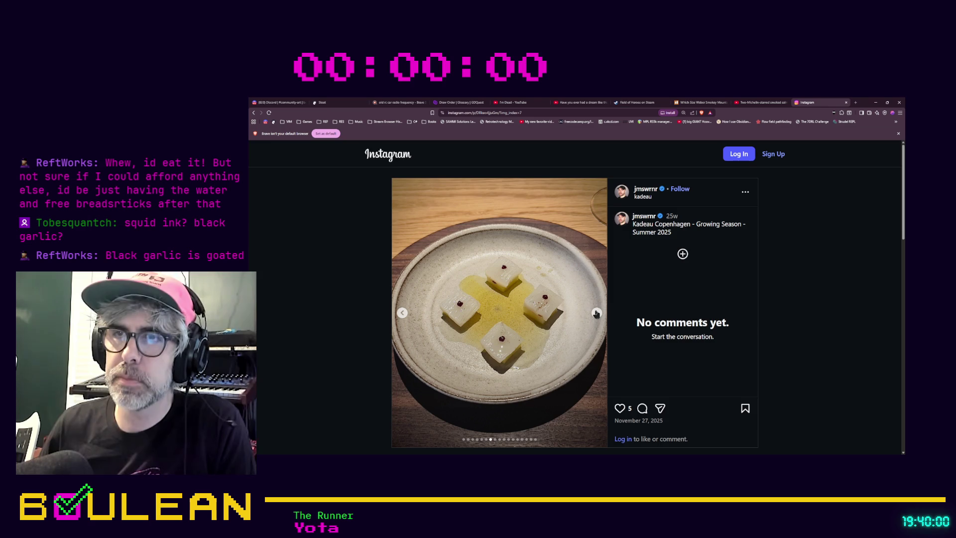
left_click(596, 313)
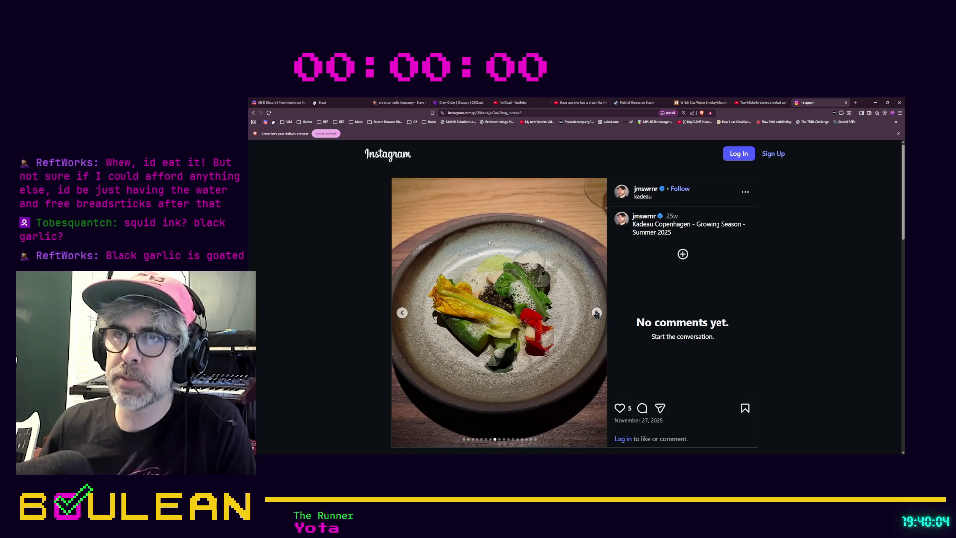
left_click(596, 312)
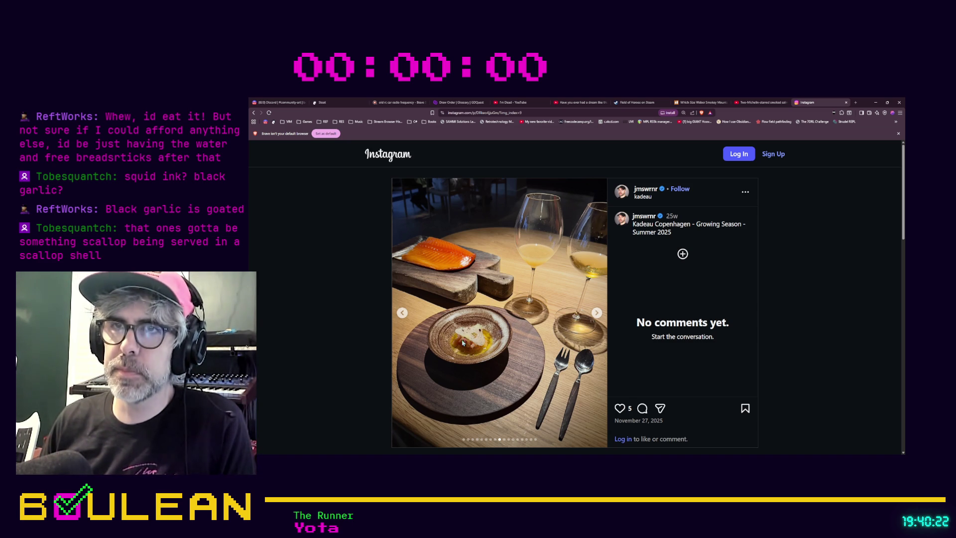
left_click(597, 314)
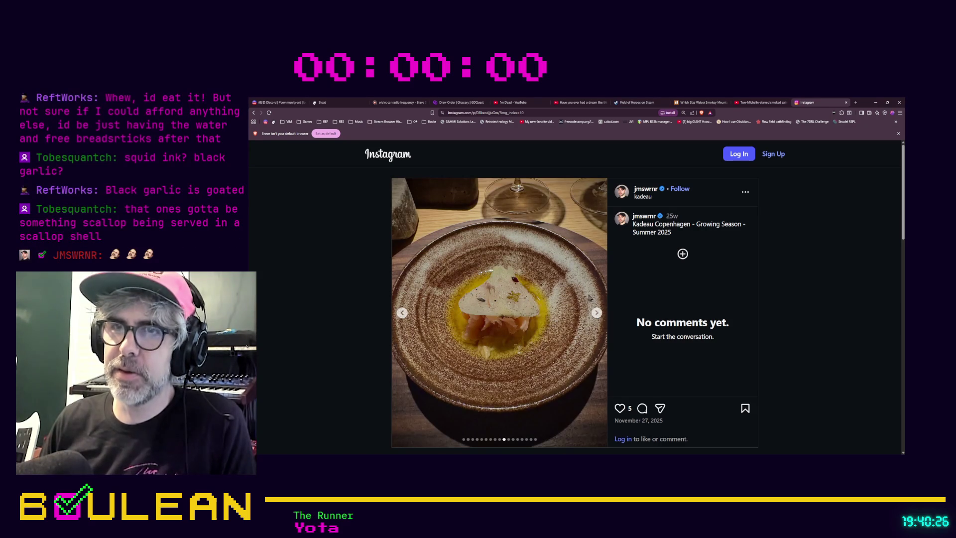
left_click(597, 315)
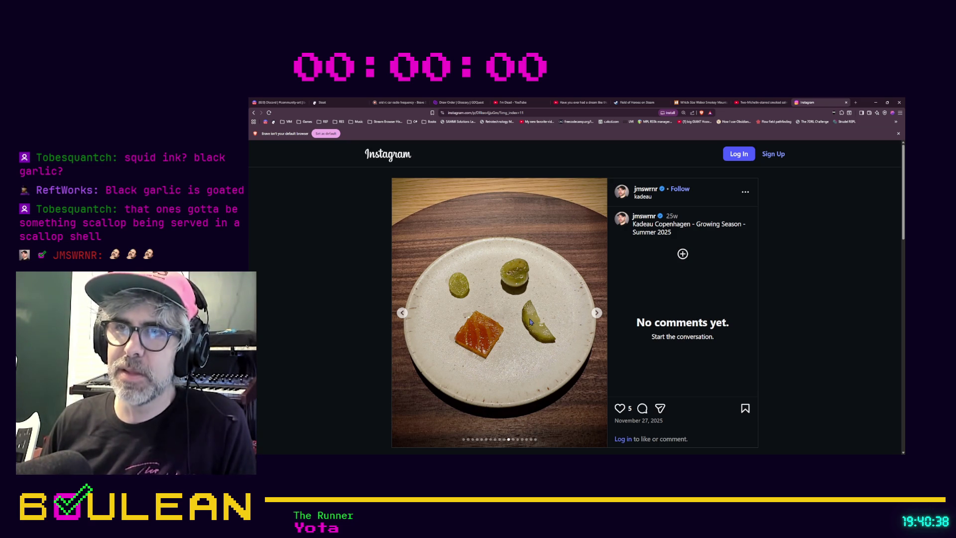
left_click(596, 314)
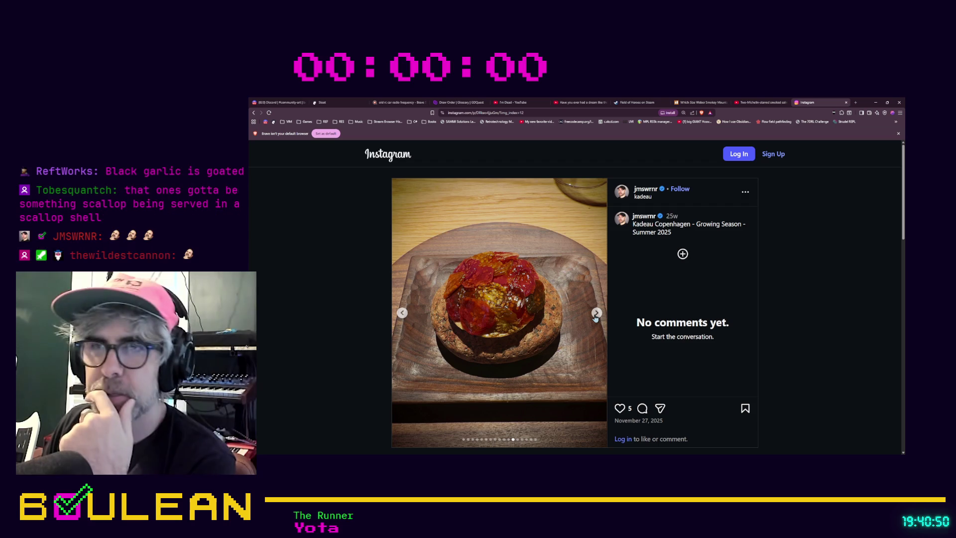
Step: Page past the moss-basket and bowl-of-cream photos to the final Kadeau image, then minimize Brave
left_click(596, 313)
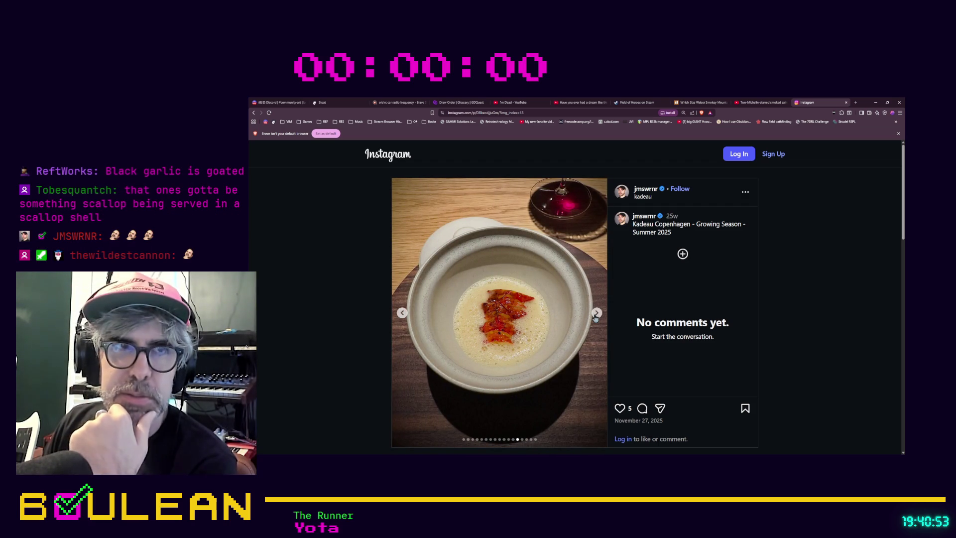
left_click(402, 313)
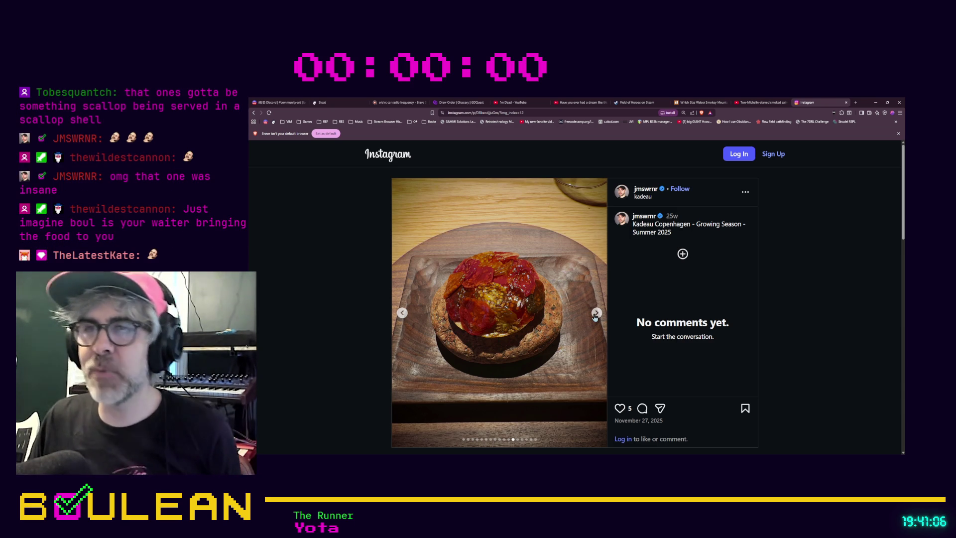
left_click(595, 314)
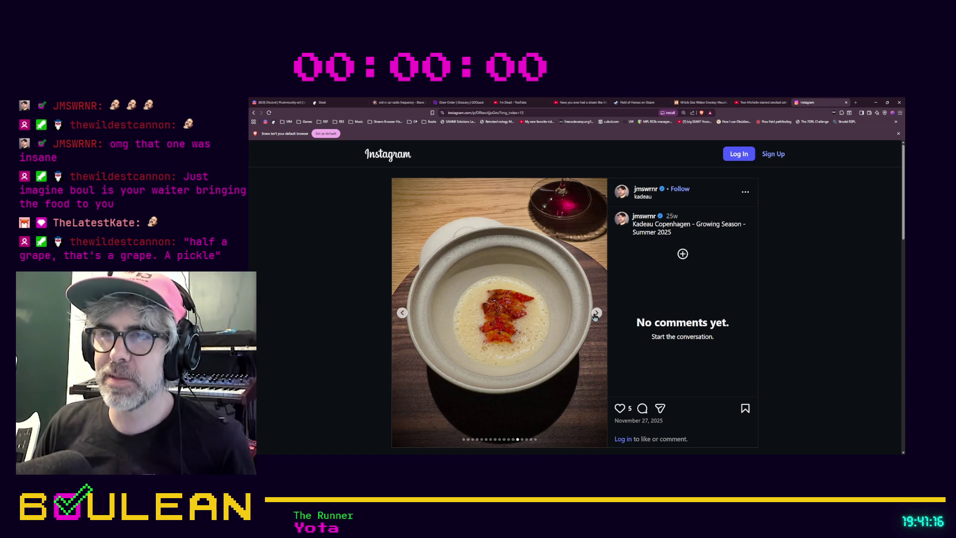
left_click(596, 313)
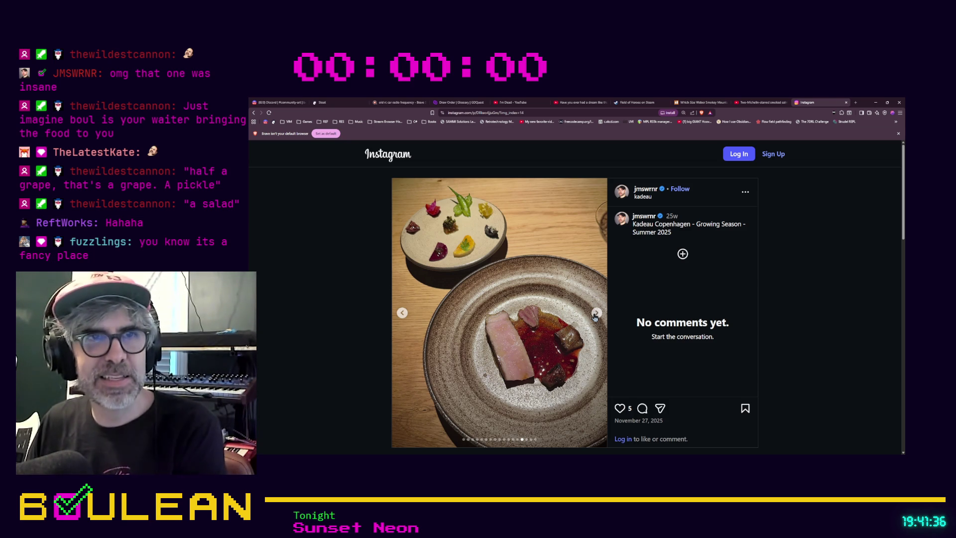
left_click(596, 314)
left_click(596, 313)
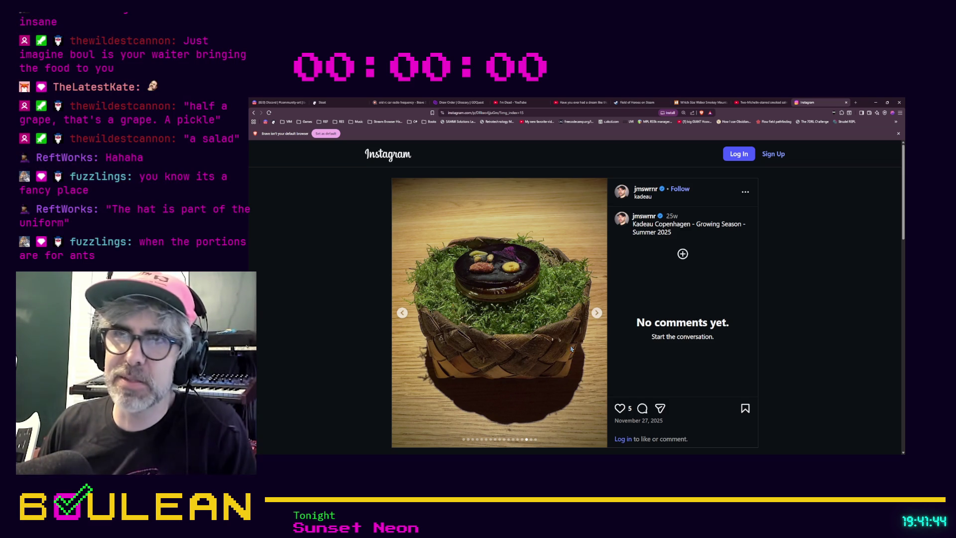
left_click(596, 313)
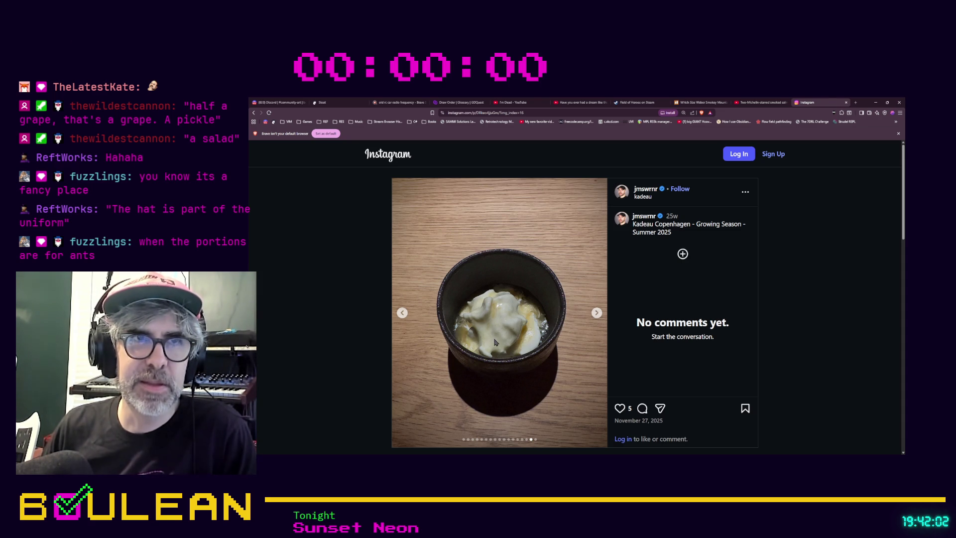
left_click(596, 312)
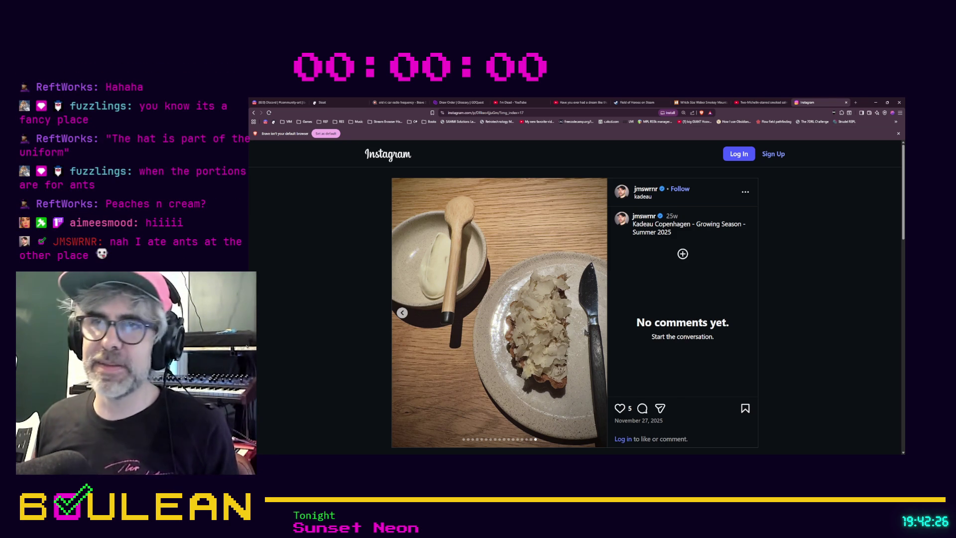
left_click(401, 313)
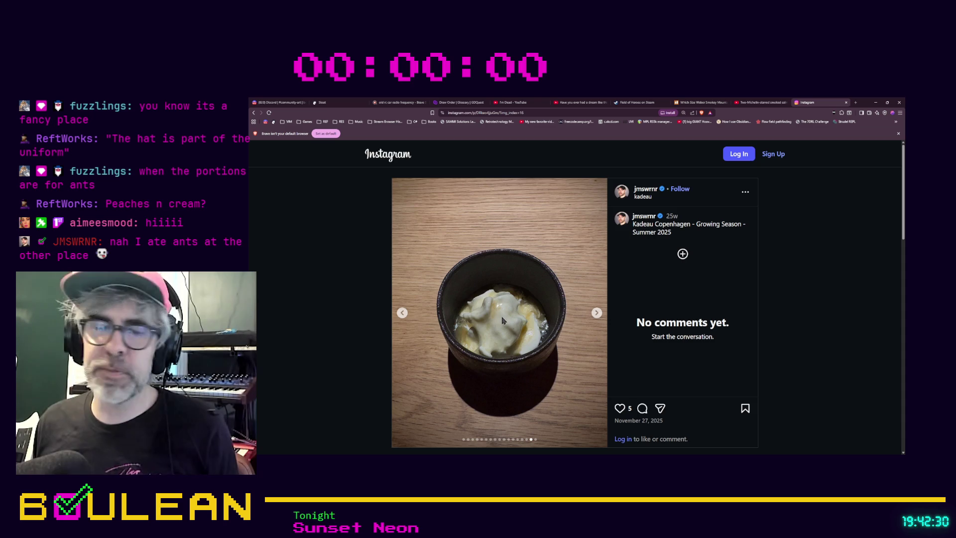
left_click(596, 313)
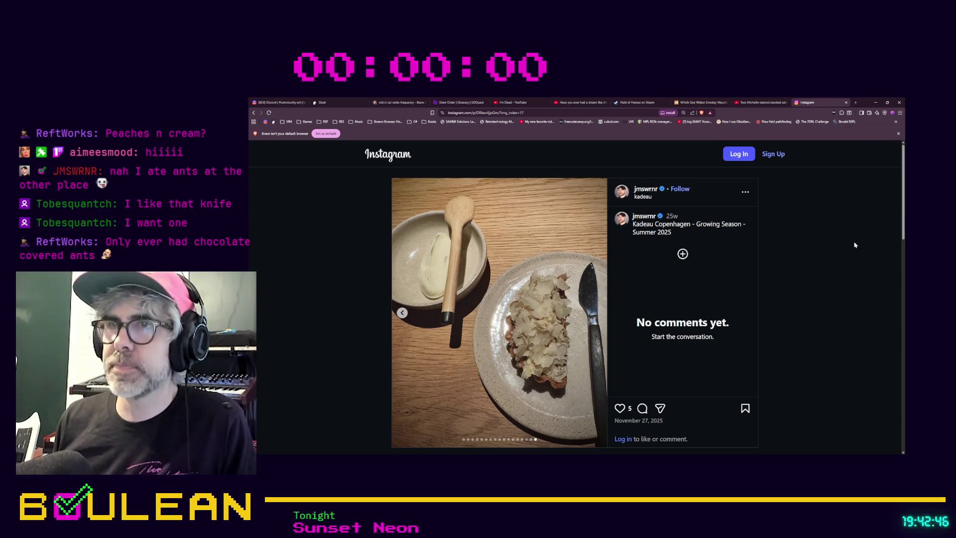
left_click(875, 102)
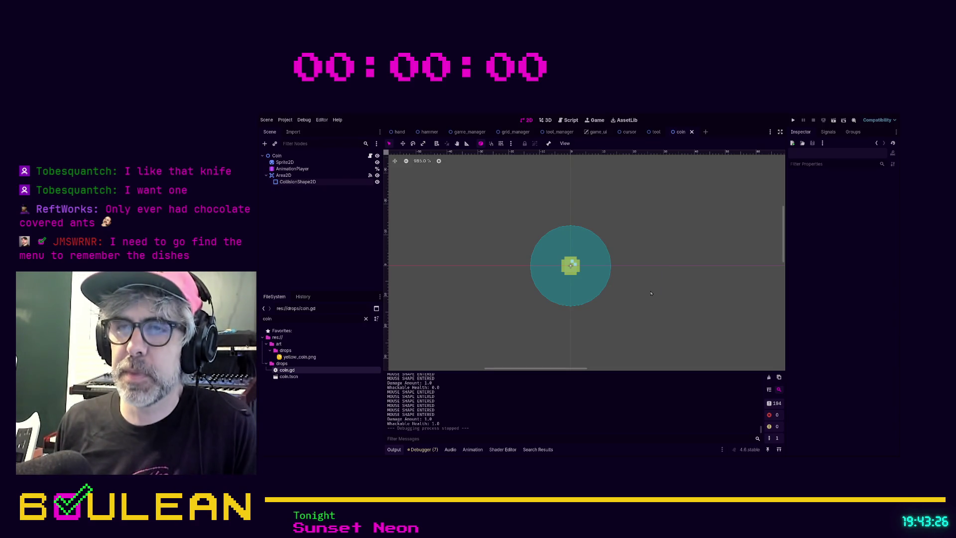
Step: Run the project with F5 to test the Coin scene
key("F5")
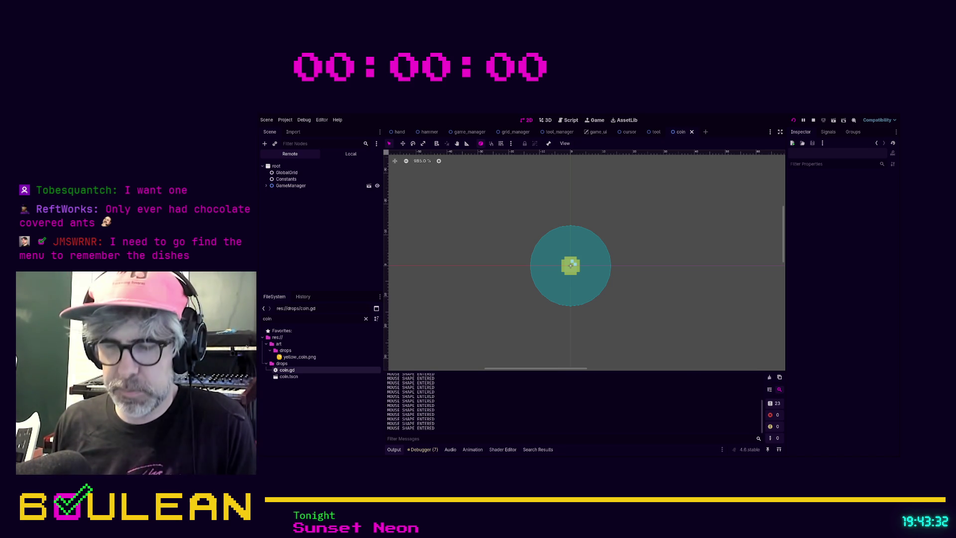
Step: Stop the running game with F8
key("F8")
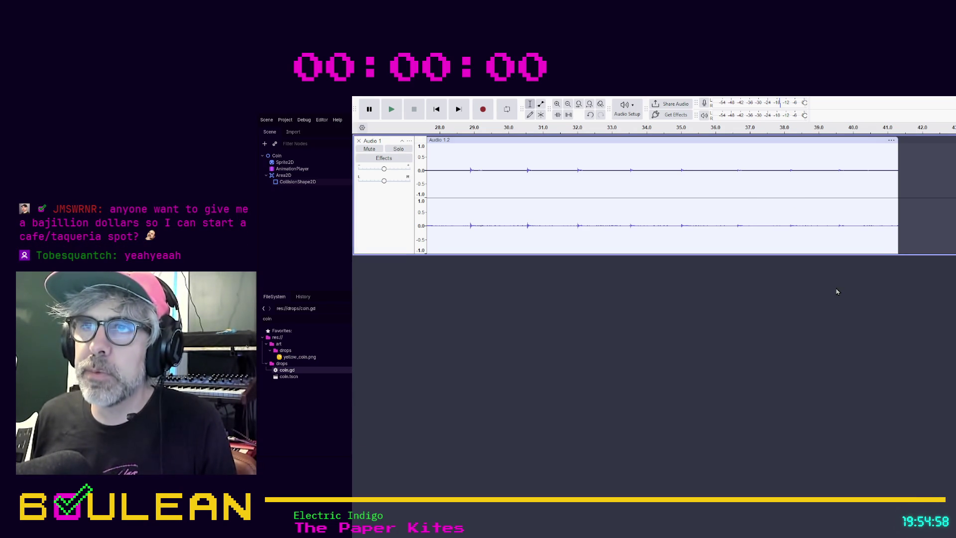
Step: Play the coin recording back twice, then delete the recorded audio from Audio 1
key("space")
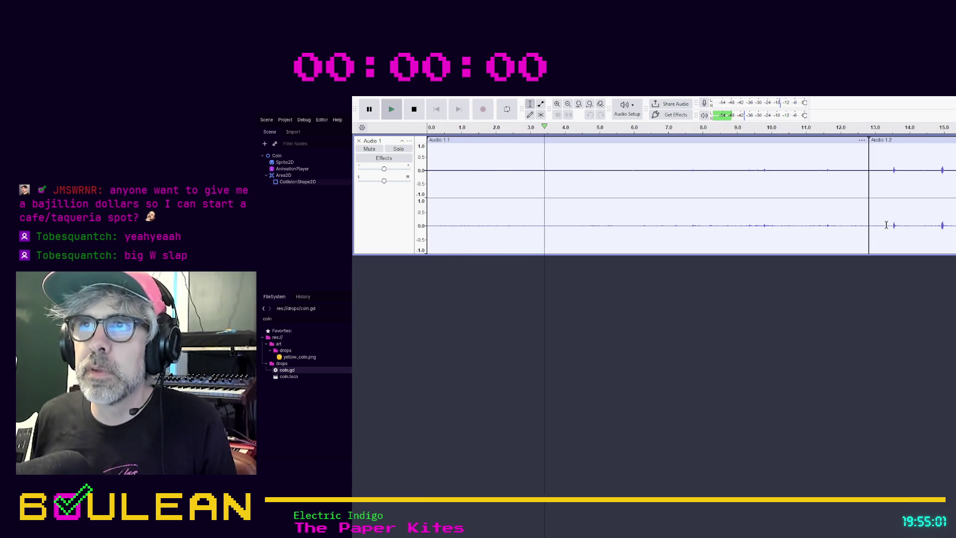
left_click(415, 109)
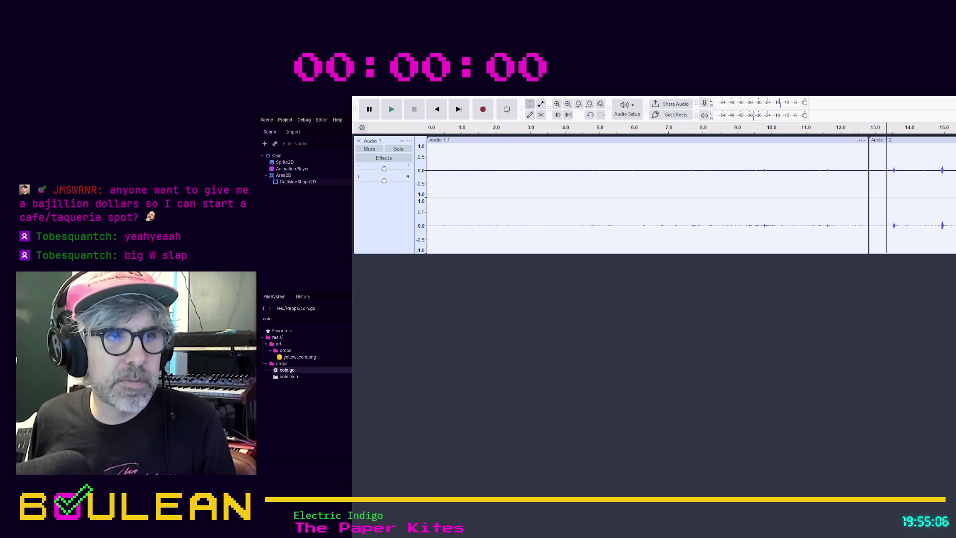
left_click(391, 109)
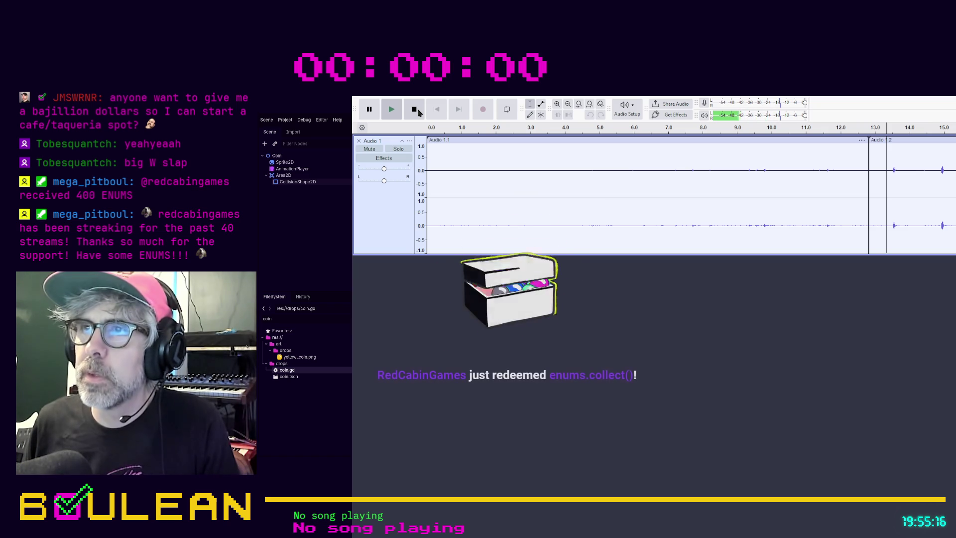
left_click(418, 110)
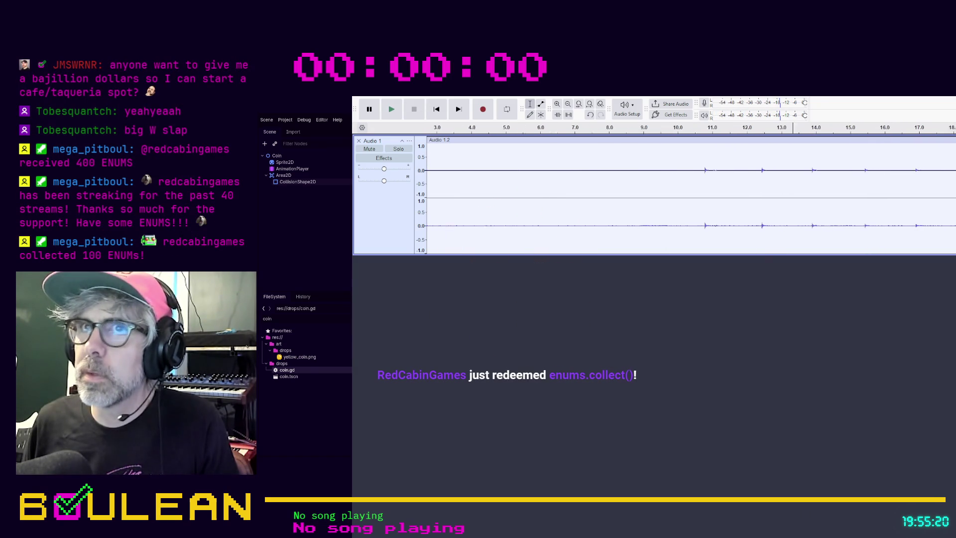
key("Delete")
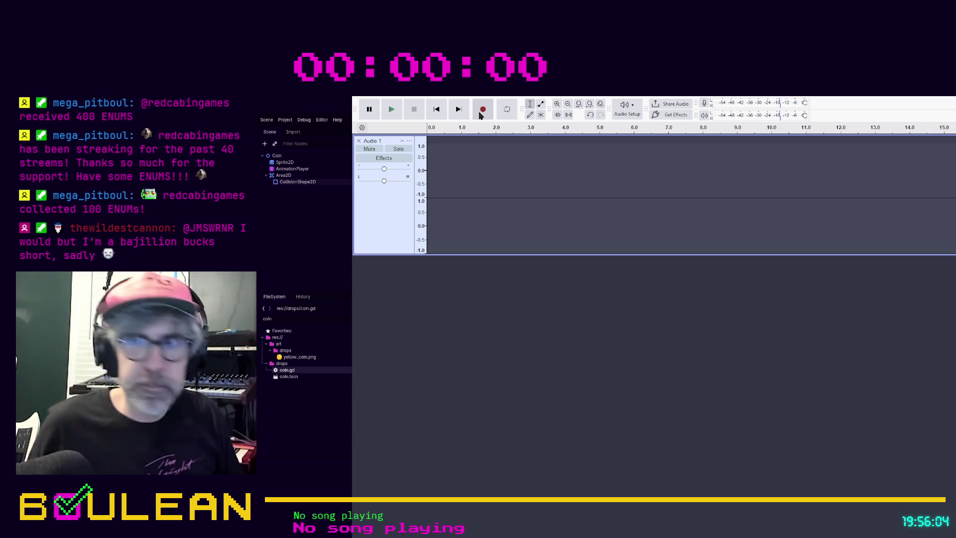
Step: Record about 15 seconds of evenly spaced coin clinks into Audio 1
left_click(480, 114)
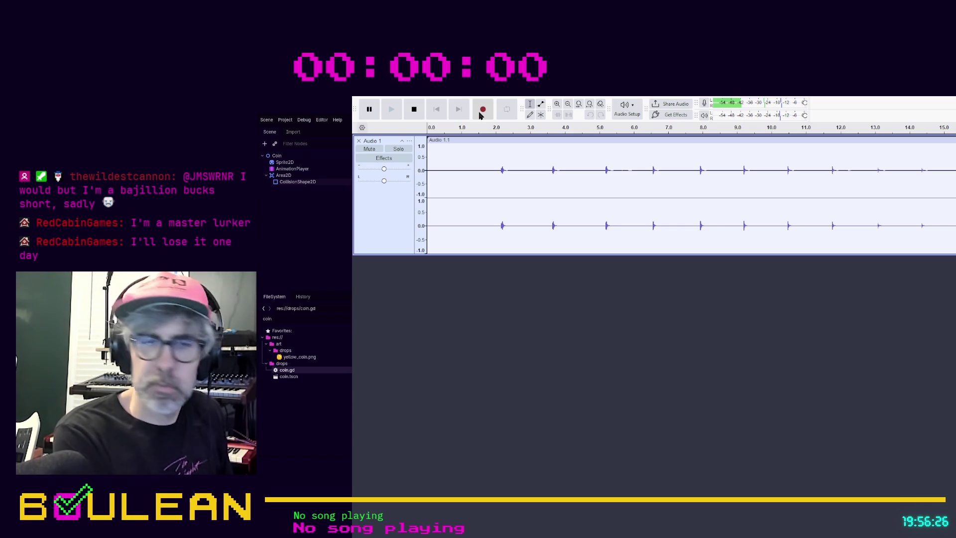
left_click(413, 115)
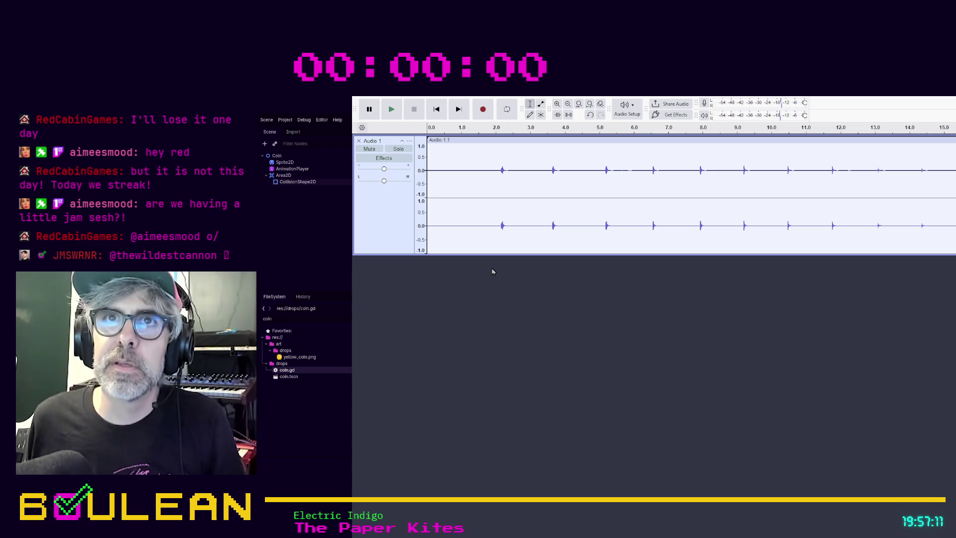
Step: Zoom in on the opening second, make the Audio 1 track taller, and play it back
left_click(557, 105)
key("ctrl+1")
key("ctrl+1")
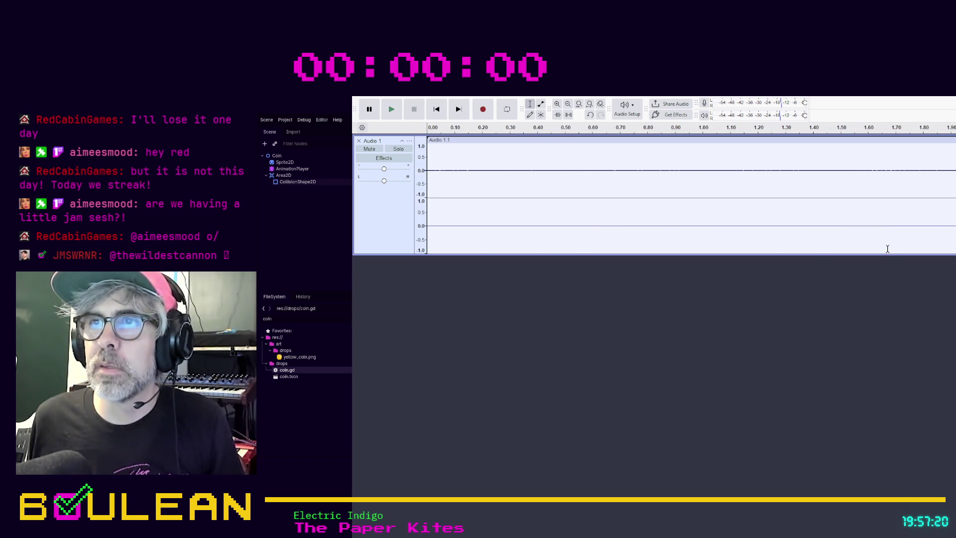
mouse_move(891, 254)
left_mouse_down()
mouse_move(897, 271)
mouse_move(928, 286)
left_mouse_up()
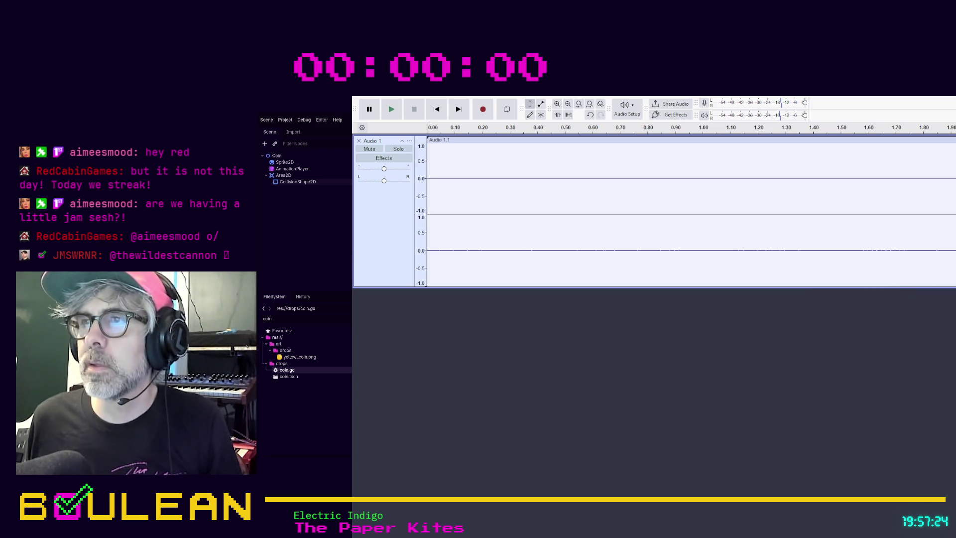
key("ctrl+1")
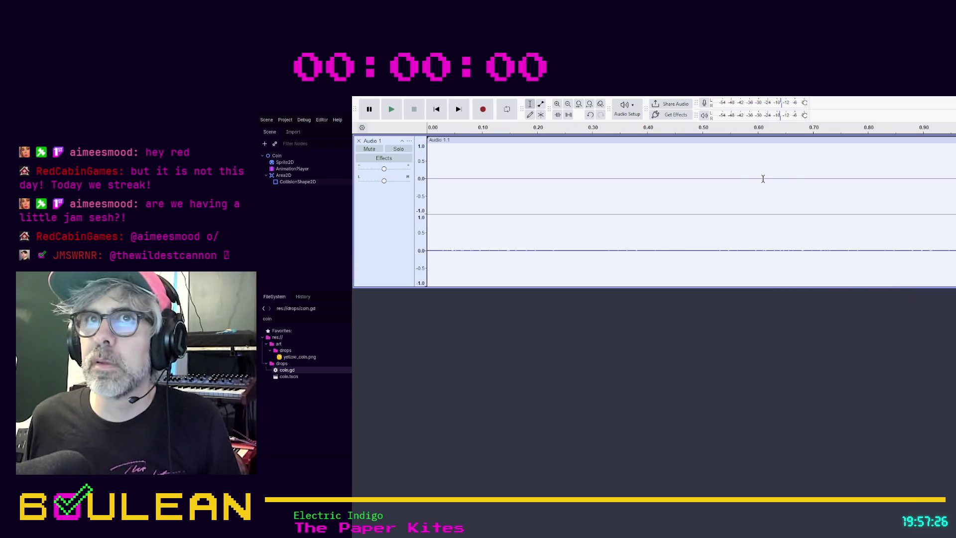
left_click(568, 105)
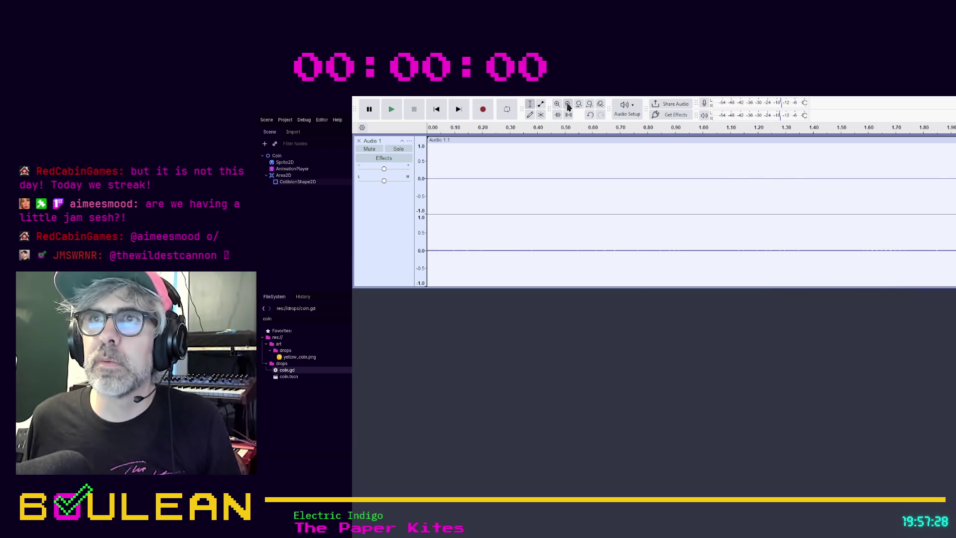
left_click(568, 105)
left_click(556, 105)
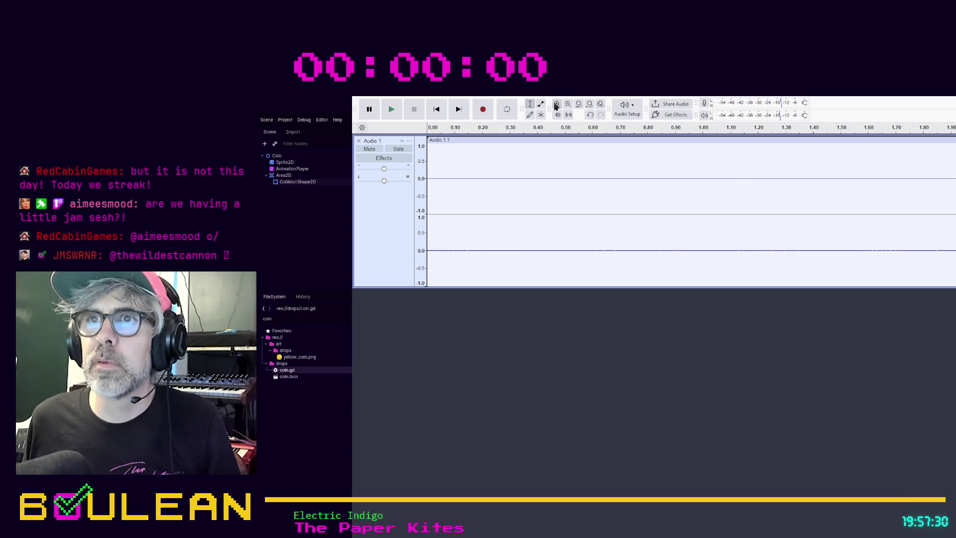
left_click(557, 105)
key("space")
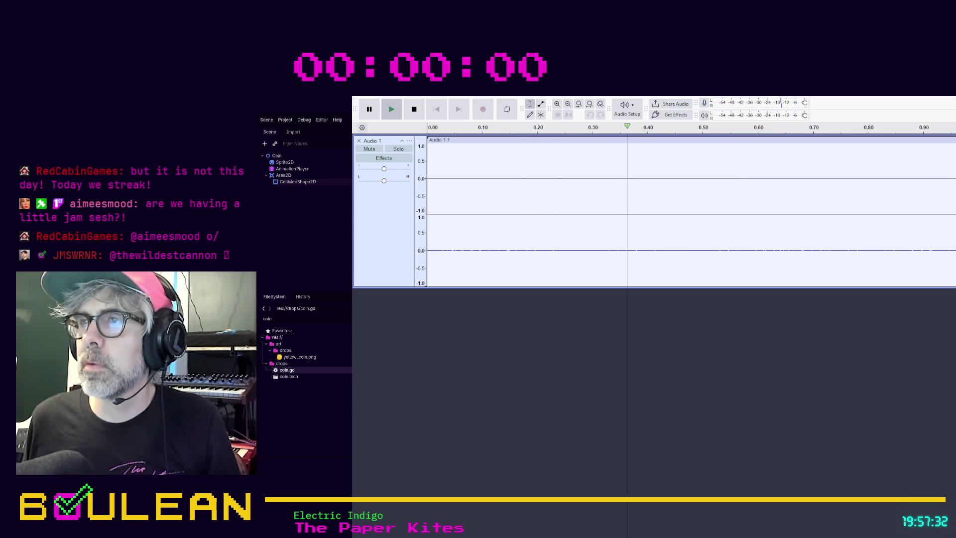
key("space")
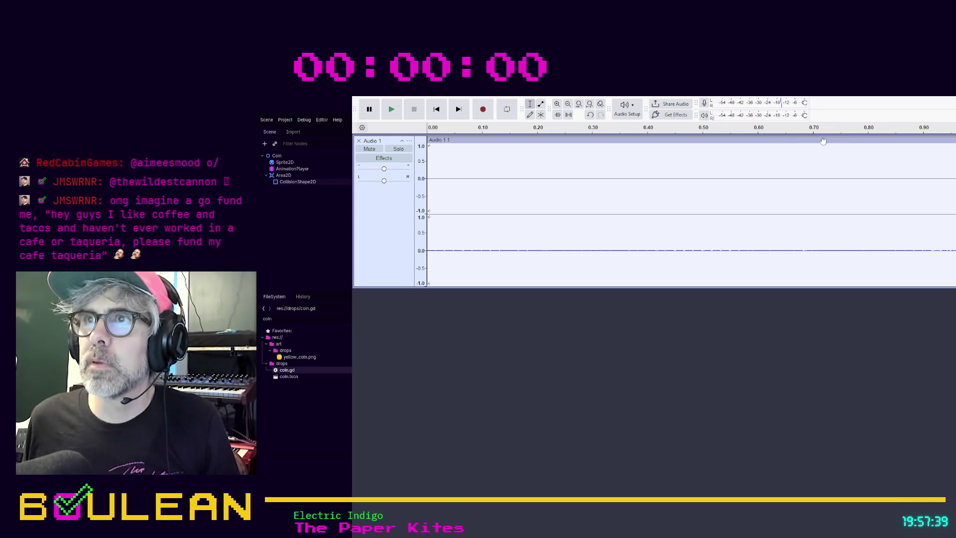
Step: Drag the recording left so the first clink starts at about 0.72 seconds
scroll(845, 183, "up", 3)
scroll(842, 192, "up", 2)
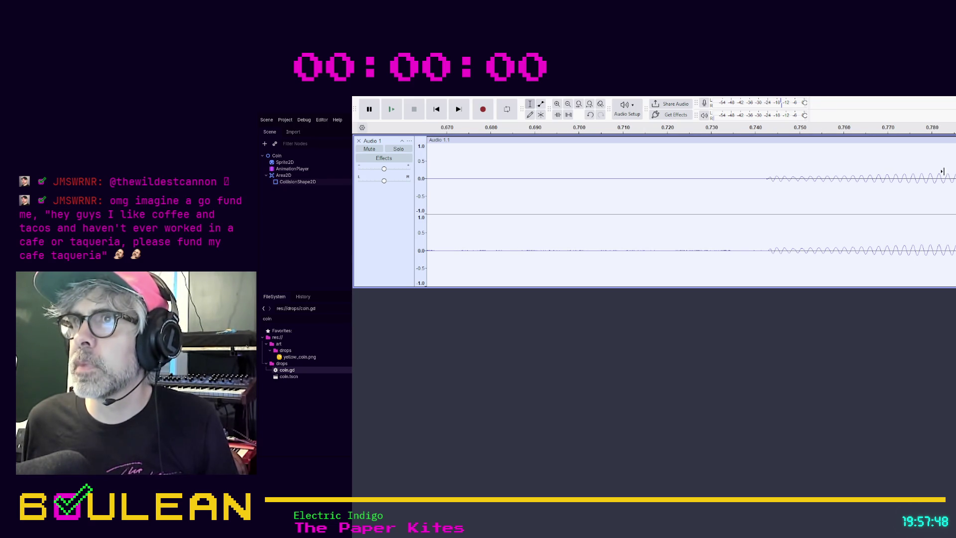
scroll(945, 143, "up", 1)
left_click_drag(945, 143, 852, 145)
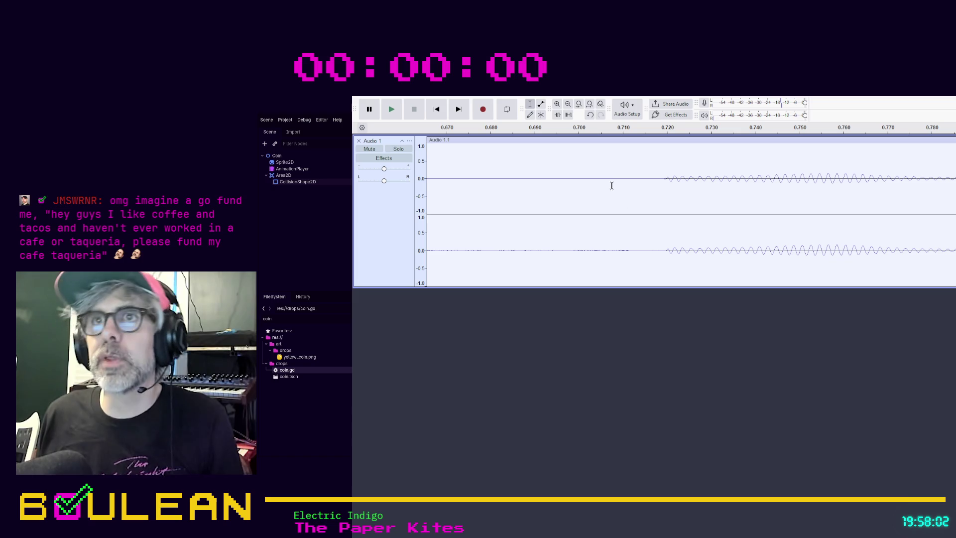
scroll(652, 197, "down", 1, "ctrl")
scroll(651, 198, "down", 4, "ctrl")
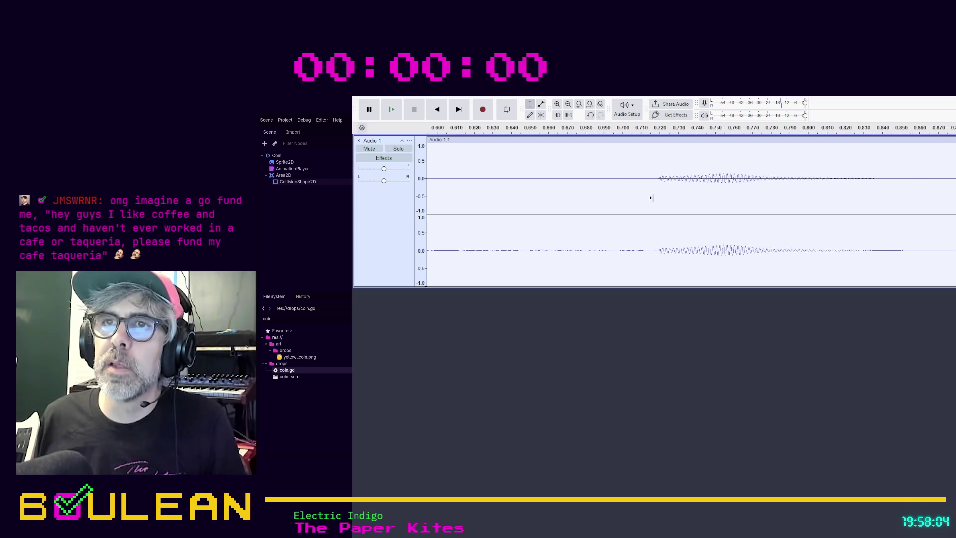
scroll(652, 198, "down", 4, "ctrl")
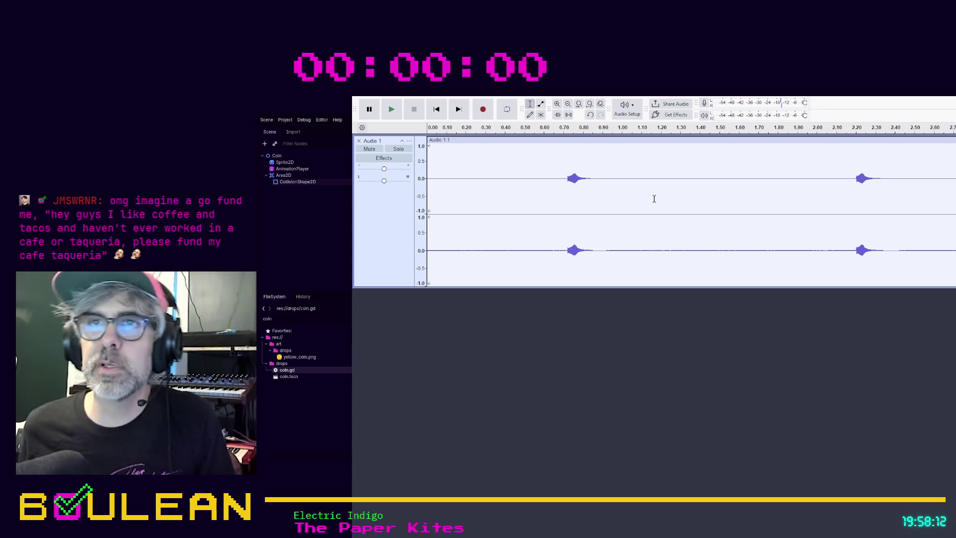
scroll(536, 198, "up", 1, "ctrl")
scroll(537, 199, "up", 1, "ctrl")
scroll(584, 216, "up", 1, "ctrl")
scroll(652, 220, "up", 1, "ctrl")
scroll(651, 219, "up", 1, "ctrl")
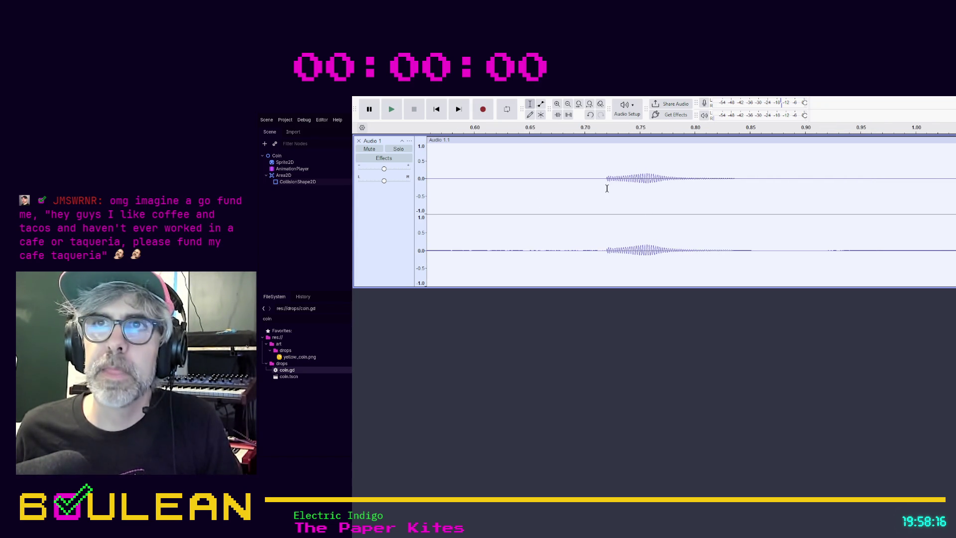
Step: Split the clip just before and just after the first coin clink
left_click_drag(598, 169, 758, 191)
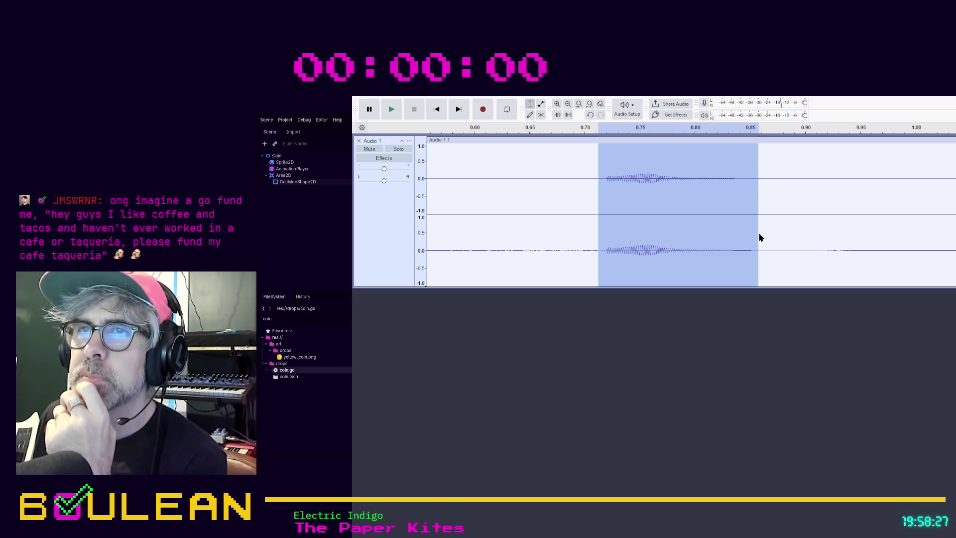
left_click(575, 198)
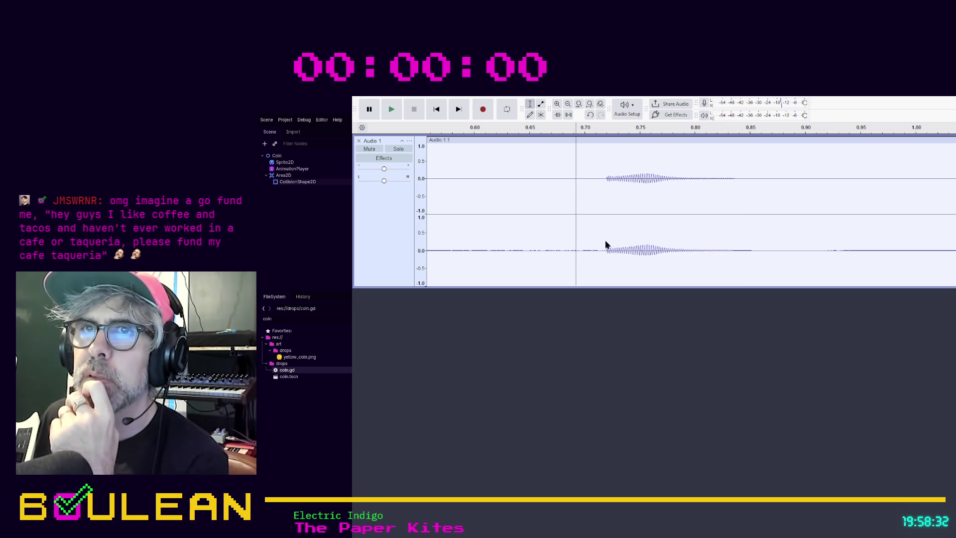
key("ctrl+i")
left_click(538, 241)
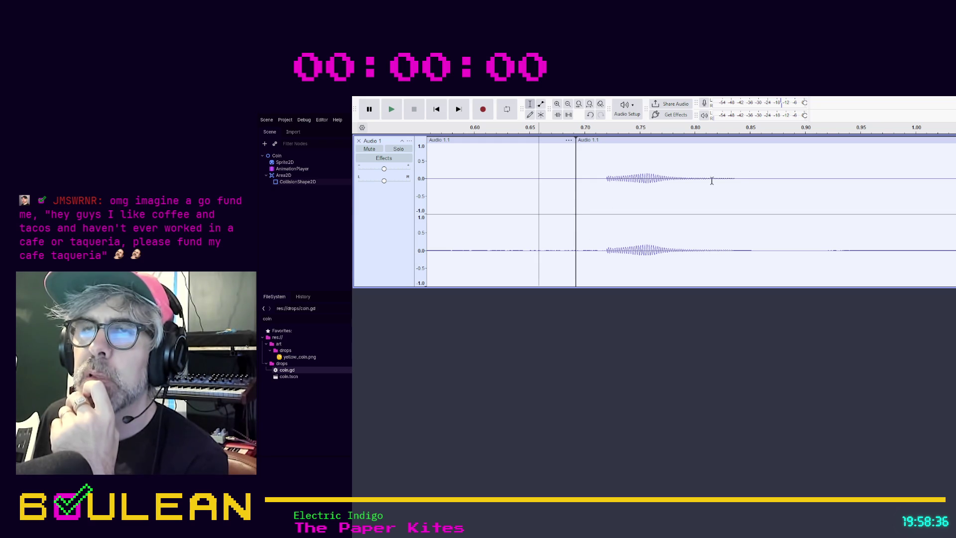
left_click(763, 174)
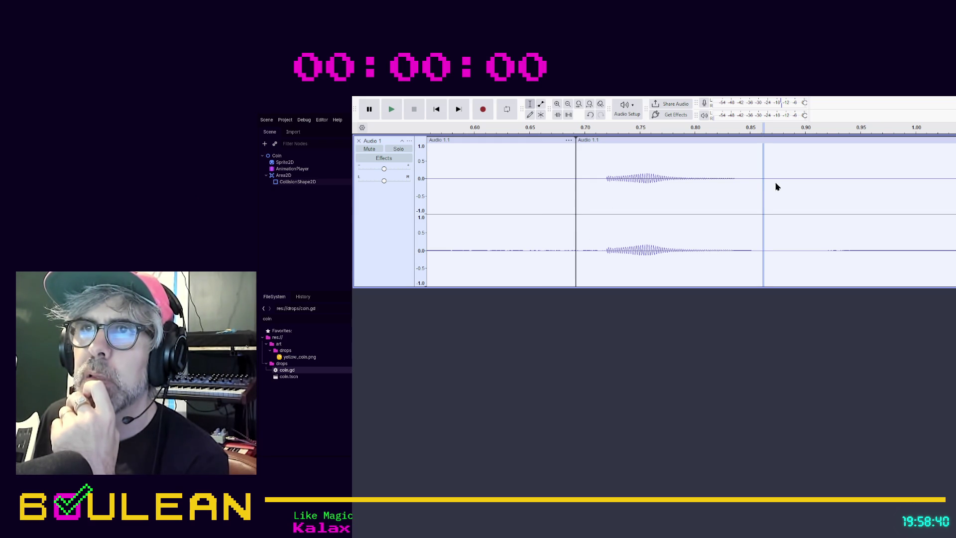
key("ctrl+i")
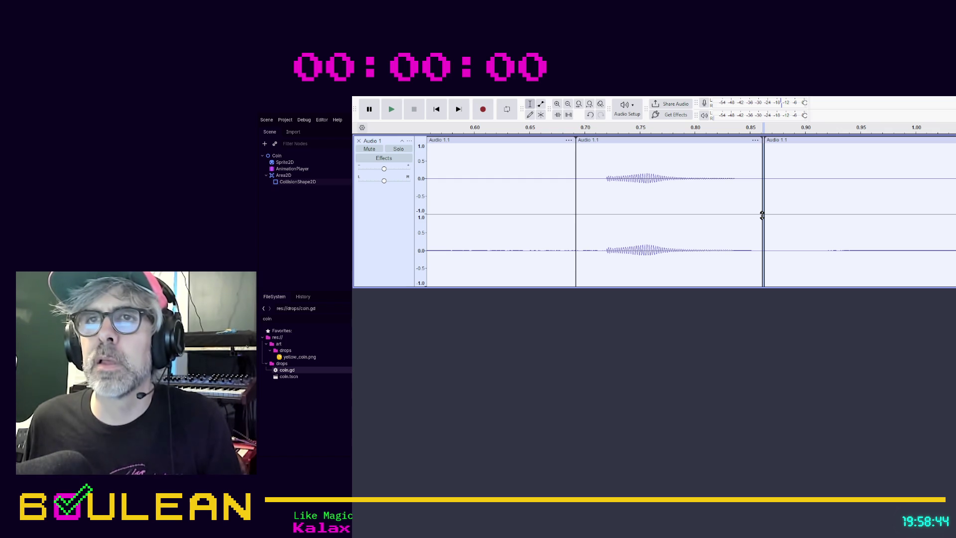
Step: Delete the silent clip before the clink and select the isolated clink clip
left_click(491, 140)
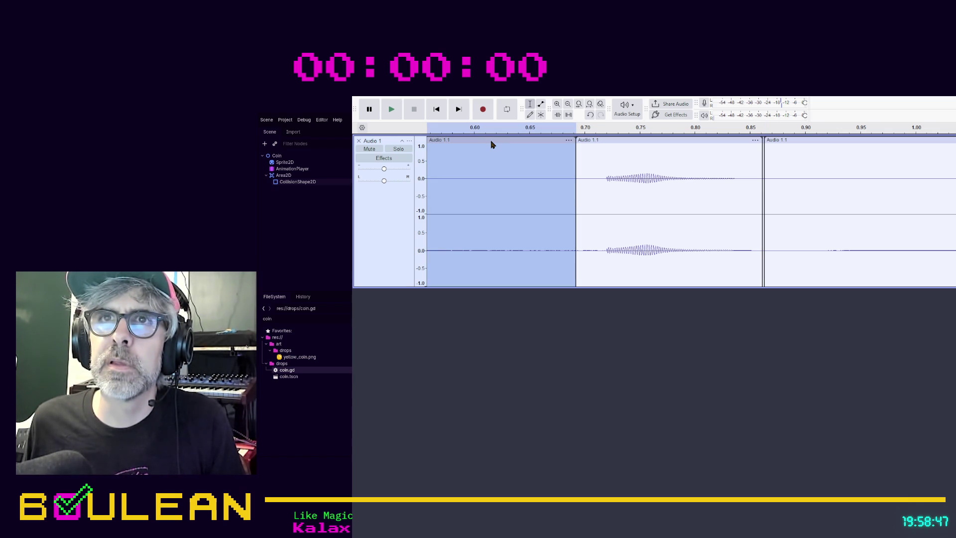
key("Delete")
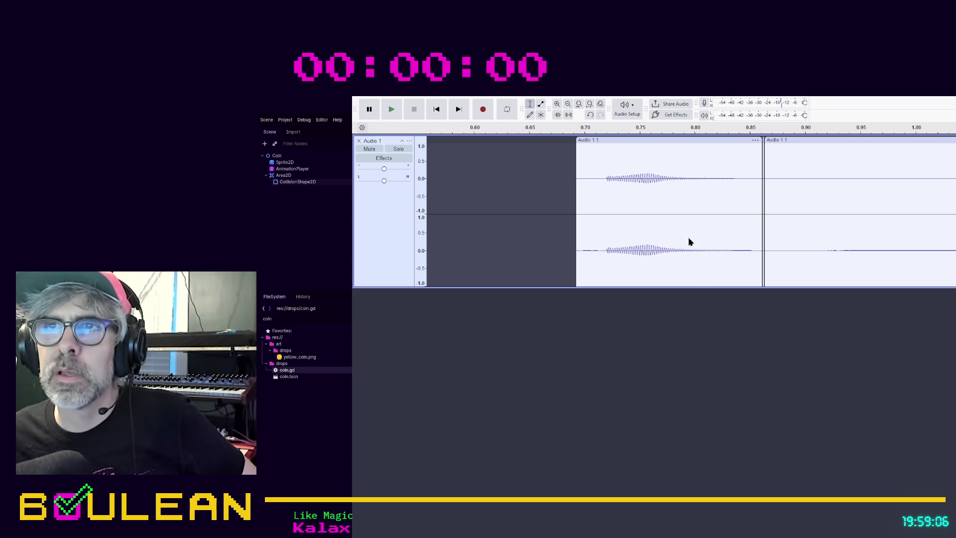
left_click(677, 139)
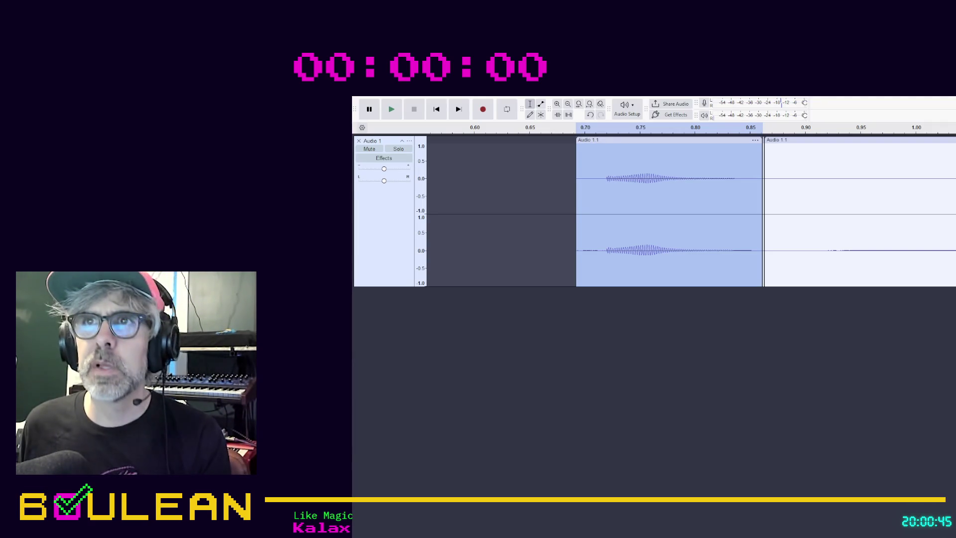
Step: Split at 2.00 seconds and delete the silence between the first two clinks
left_click(801, 177)
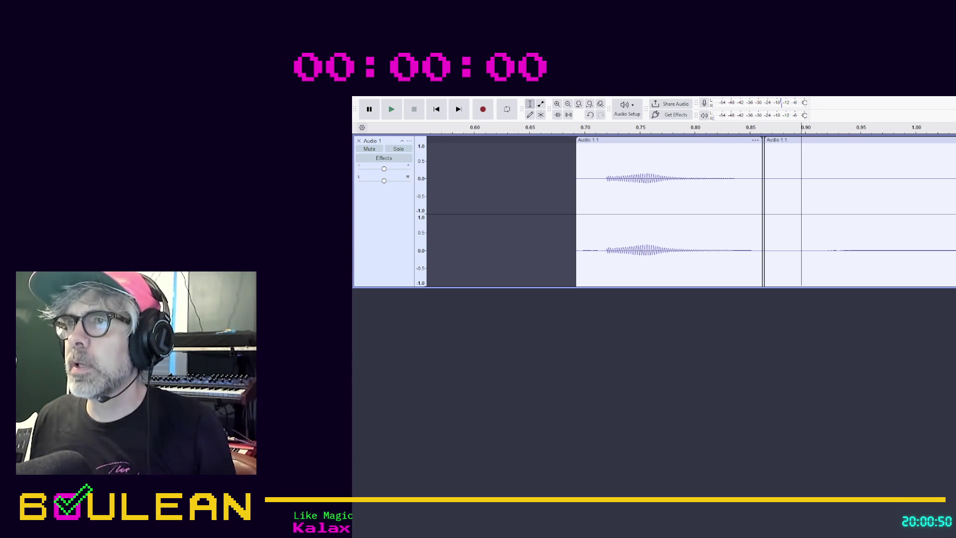
key("space")
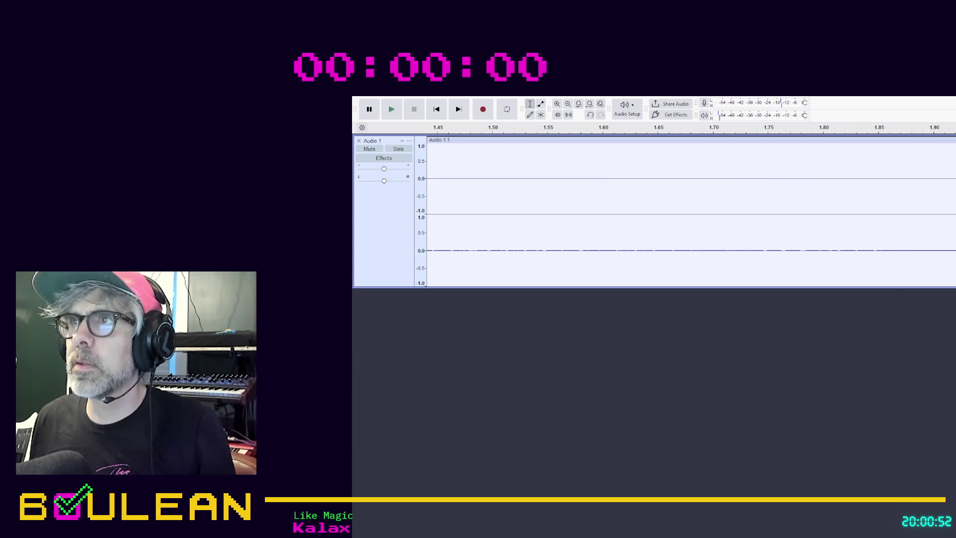
key("ctrl+3")
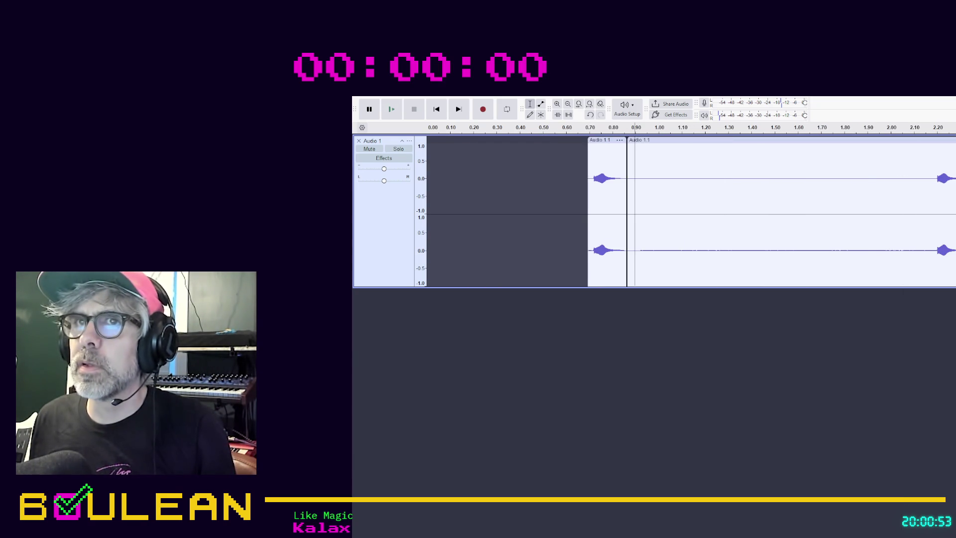
key("ctrl+3")
left_click(816, 165)
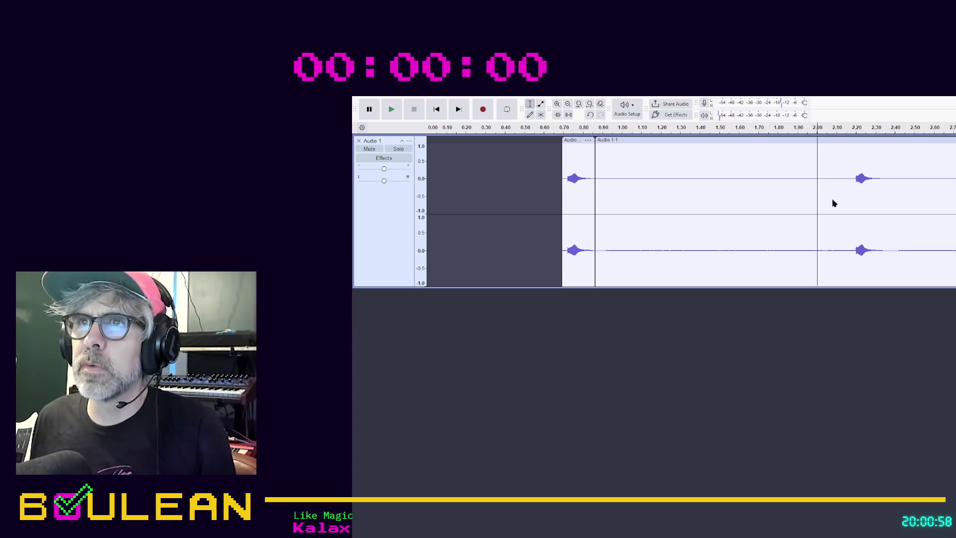
key("ctrl+i")
left_click(742, 229)
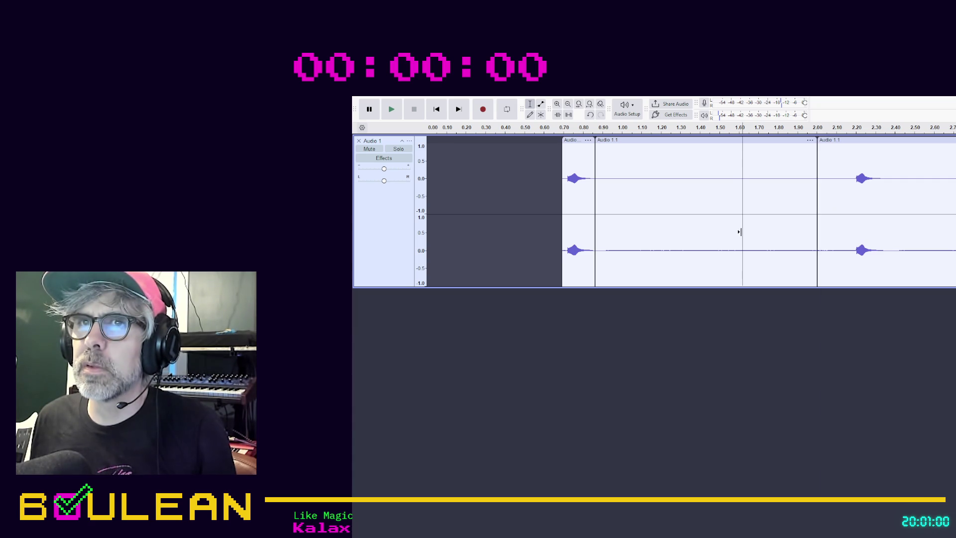
left_click(739, 140)
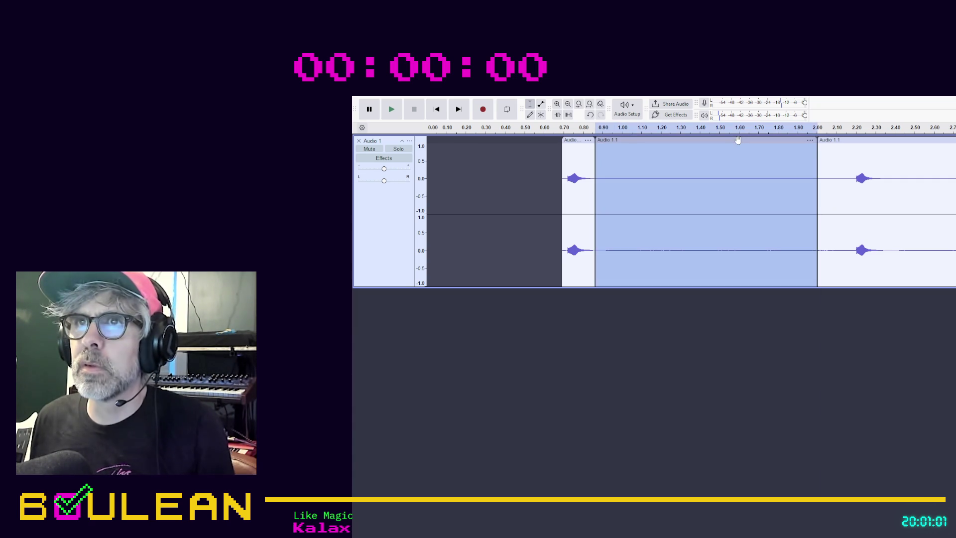
key("Delete")
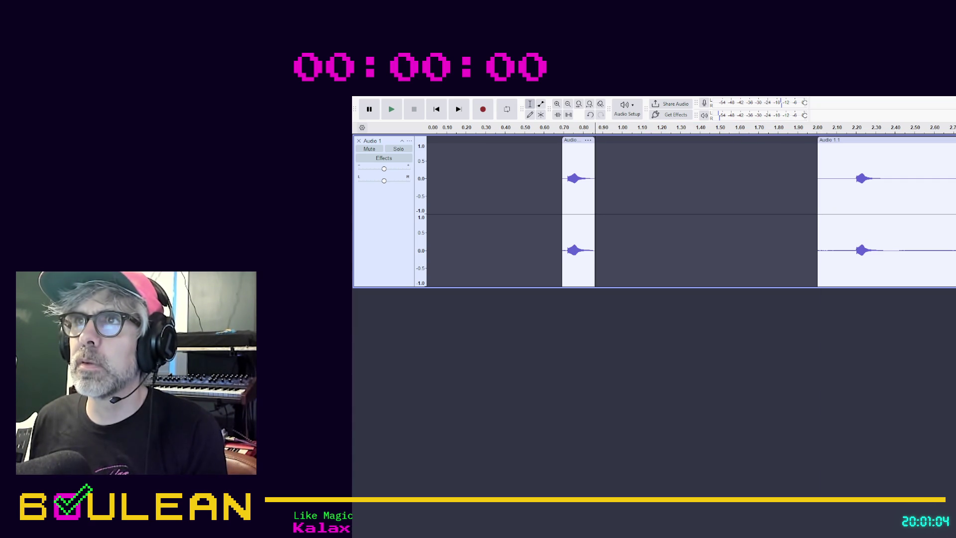
Step: Trim the second clink's clip to end near 2.48 s and drag the clips earlier to about 1.12 s
left_click(912, 186)
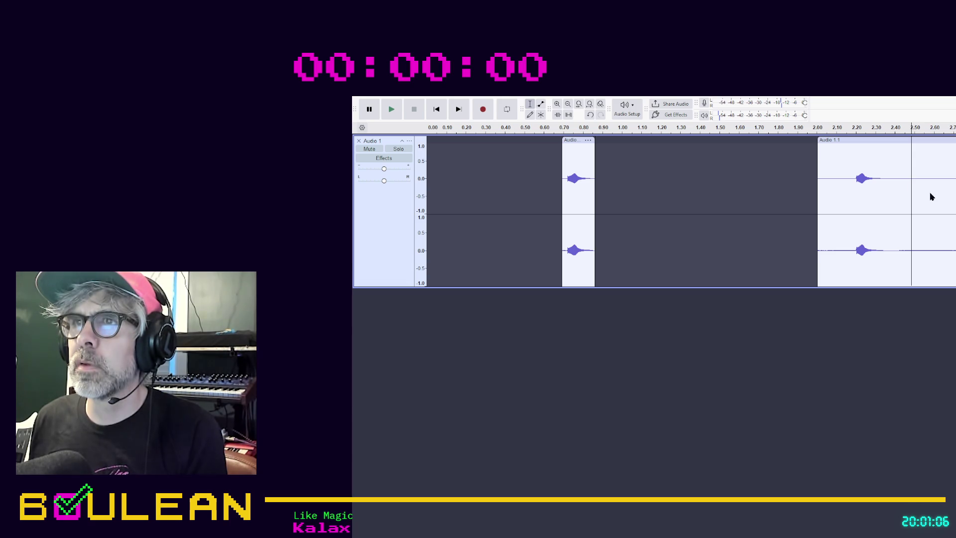
key("ctrl+i")
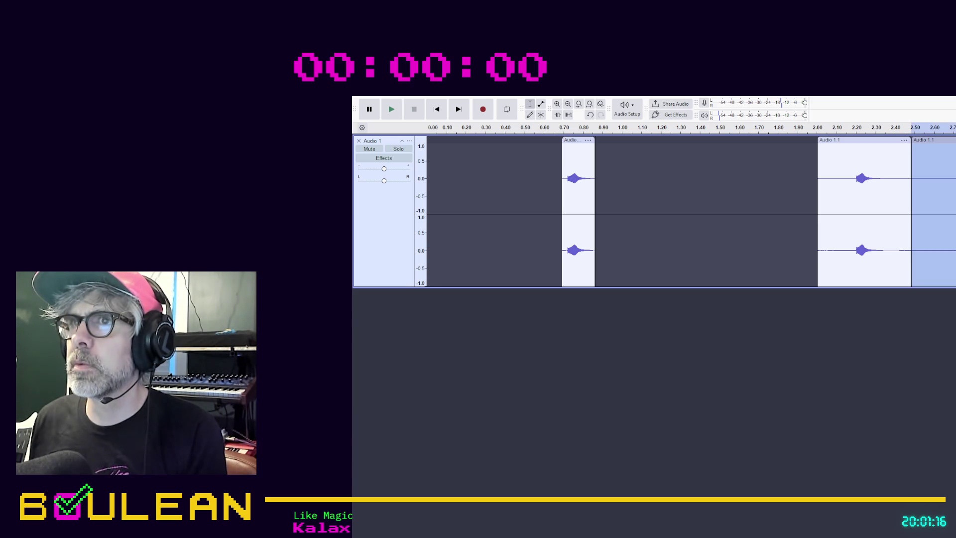
key("Delete")
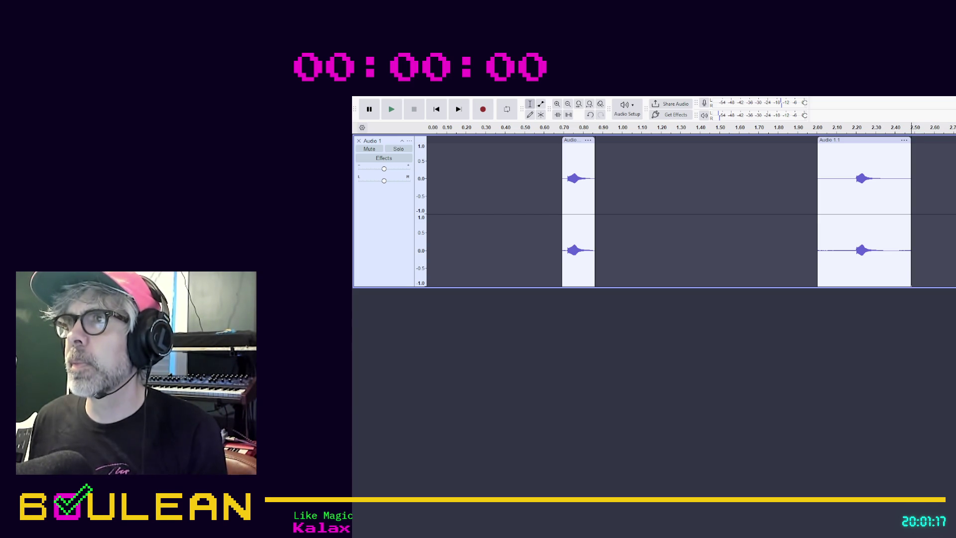
left_click_drag(955, 140, 946, 140)
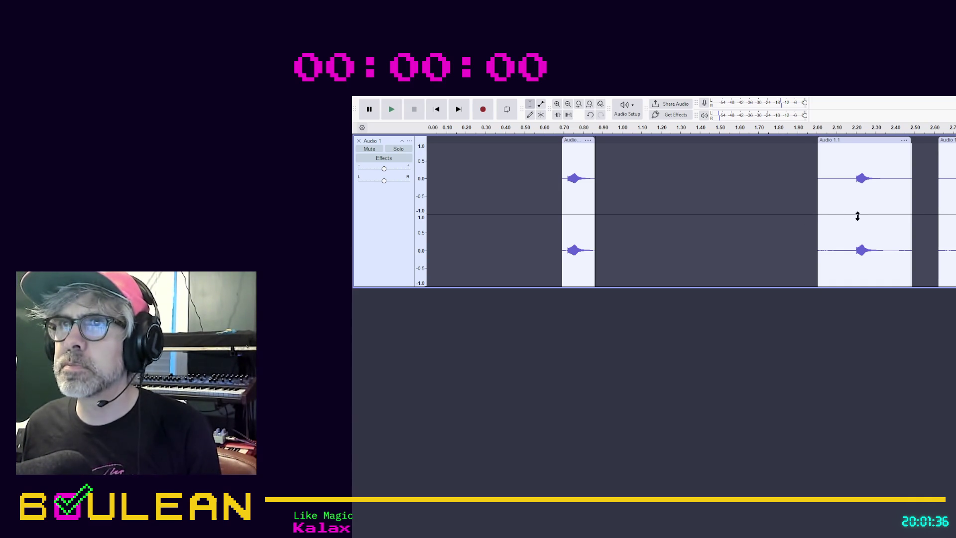
left_click_drag(850, 139, 681, 139)
Step: Slide the next clips to 1.68 s and about 2.08 s, trim a clip's tail, and play them back
left_click_drag(949, 140, 764, 139)
mouse_move(948, 162)
left_mouse_down()
mouse_move(867, 163)
mouse_move(907, 161)
left_mouse_up()
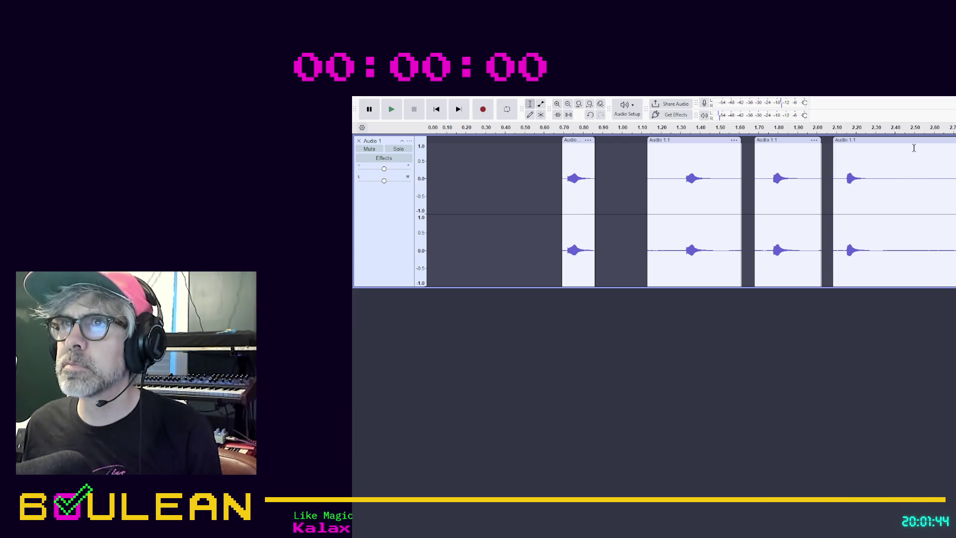
left_click(901, 148)
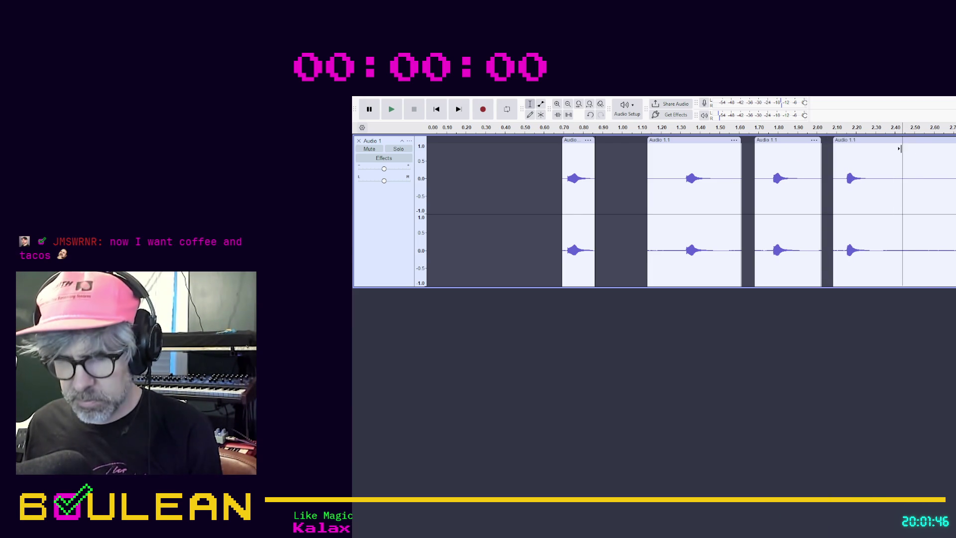
key("ctrl+i")
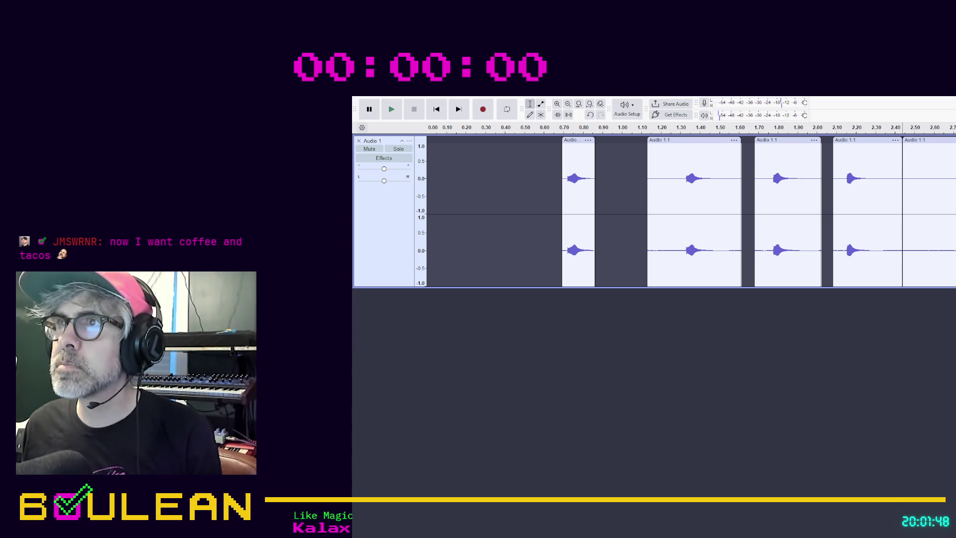
key("ctrl")
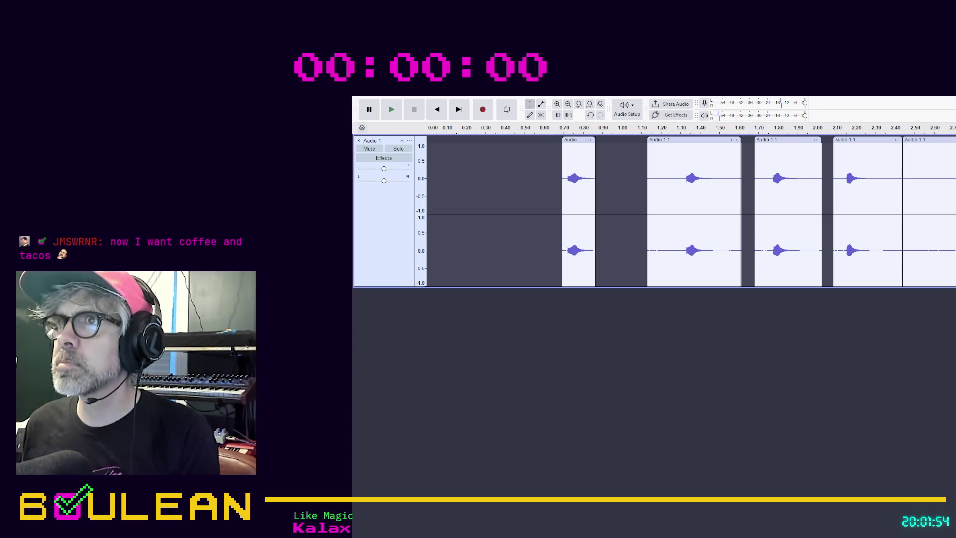
key("Delete")
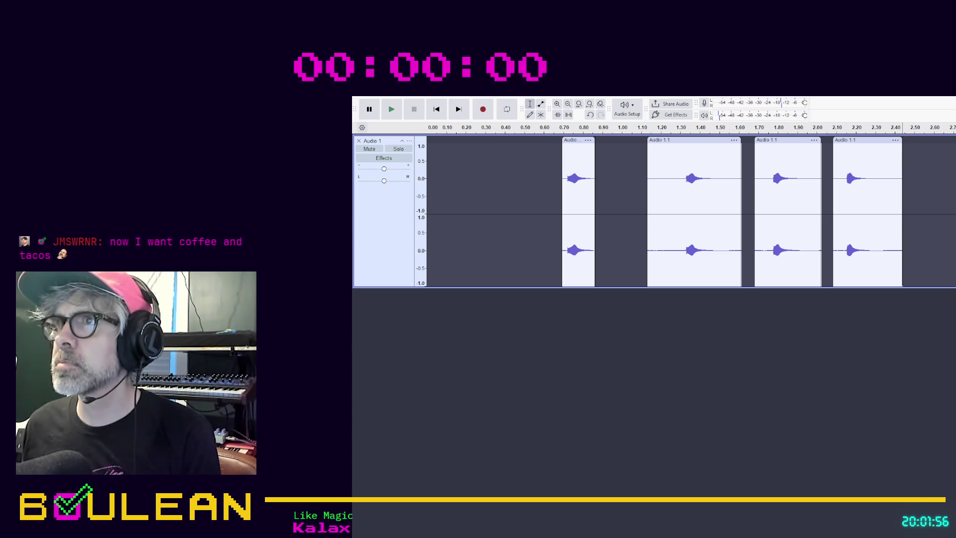
key("ctrl+z")
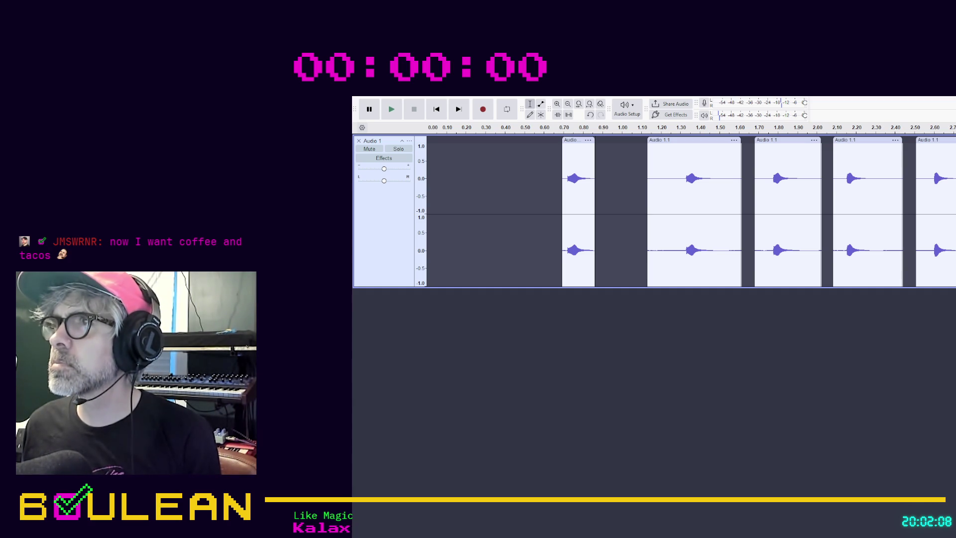
key("space")
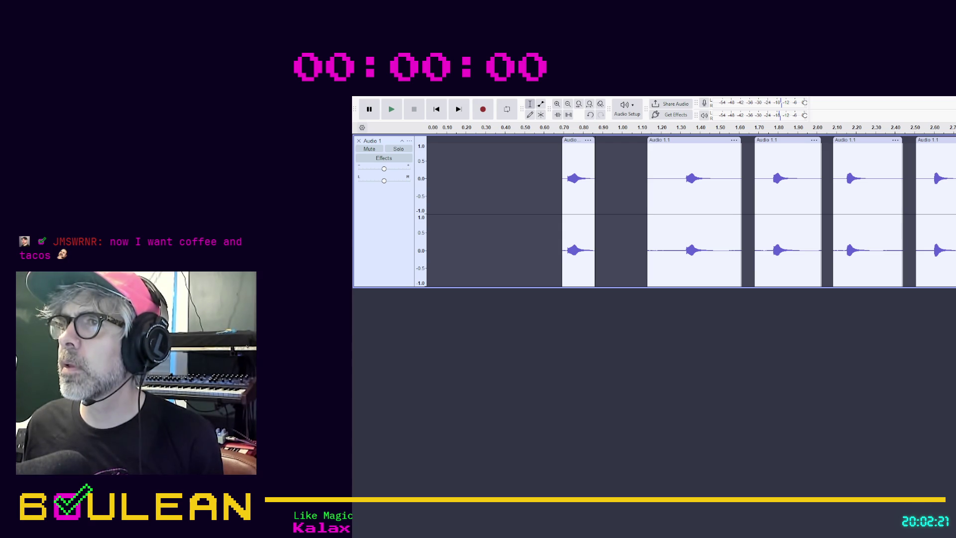
Step: Trim the next coin sound to roughly 5.57–5.88 s, removing the silence on both sides, and play it
scroll(688, 211, "up", 3)
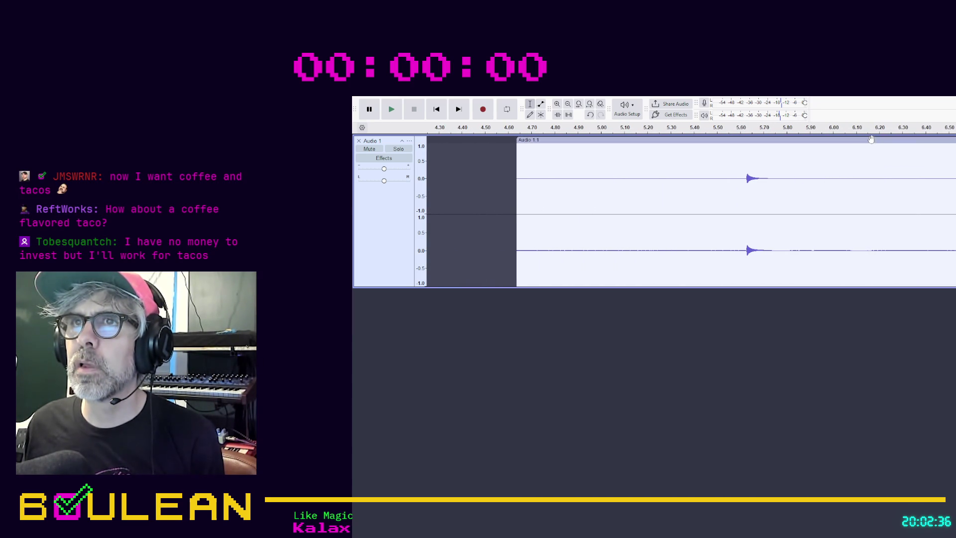
left_click(733, 169)
key("ctrl+i")
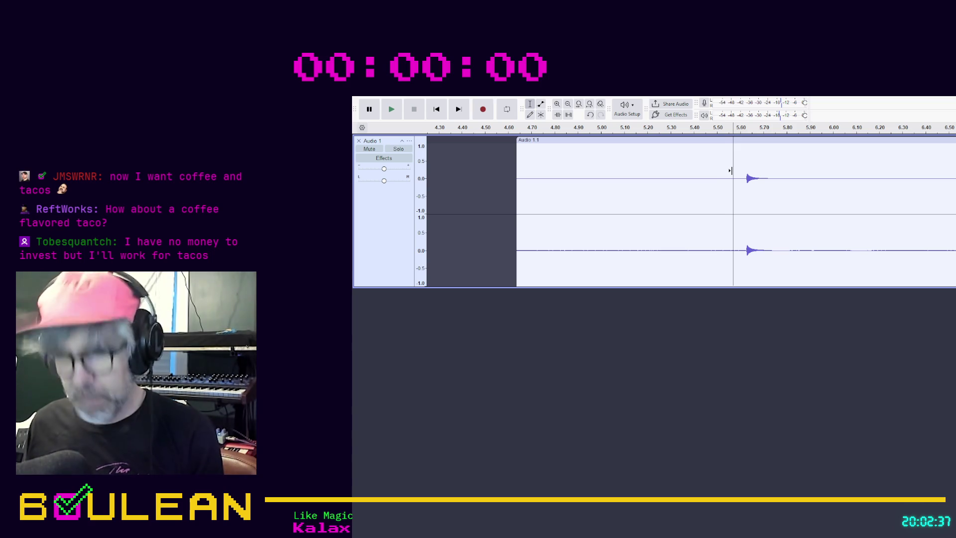
left_click(719, 140)
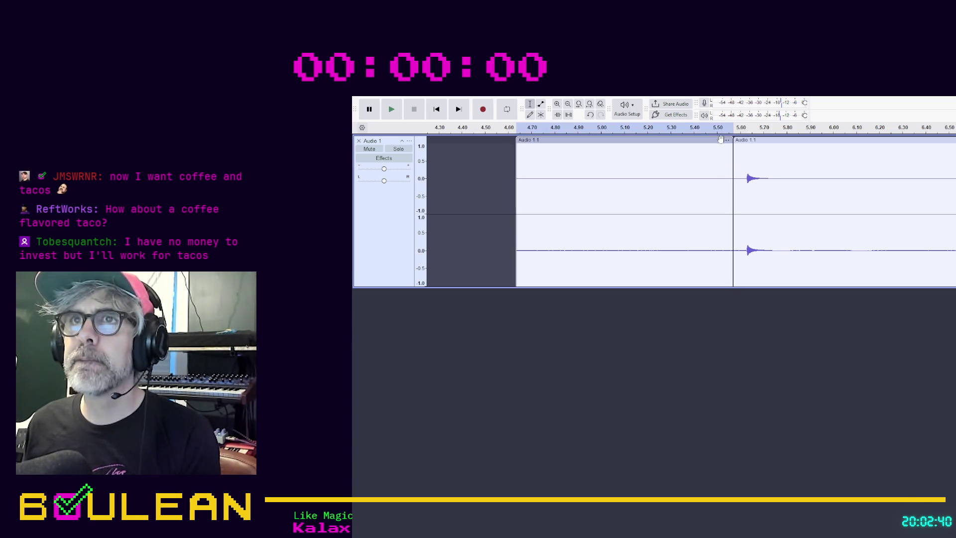
key("Delete")
left_click(805, 148)
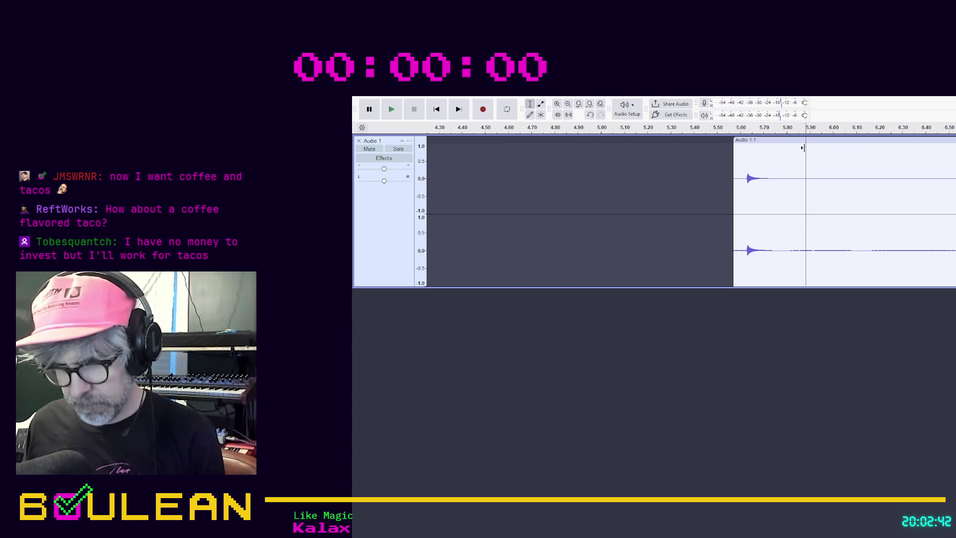
key("ctrl+i")
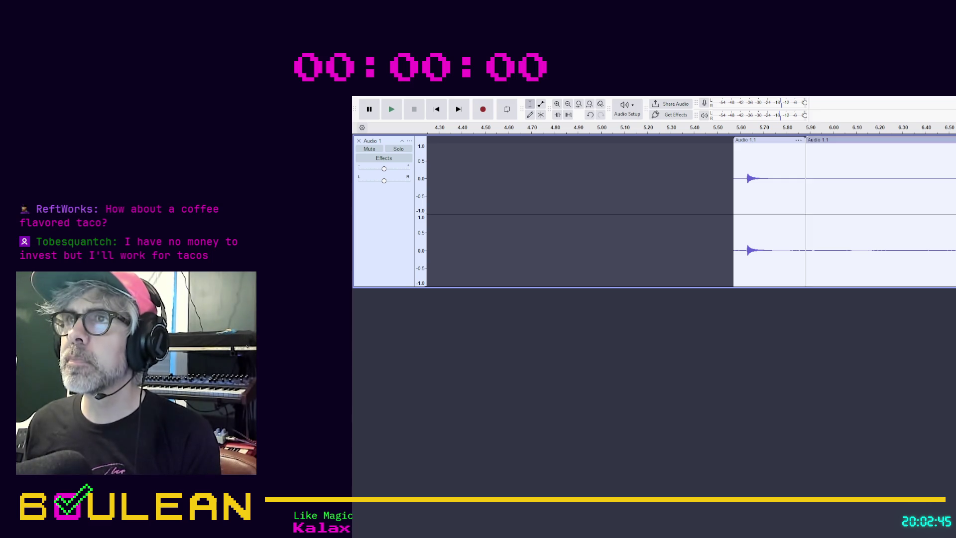
key("Delete")
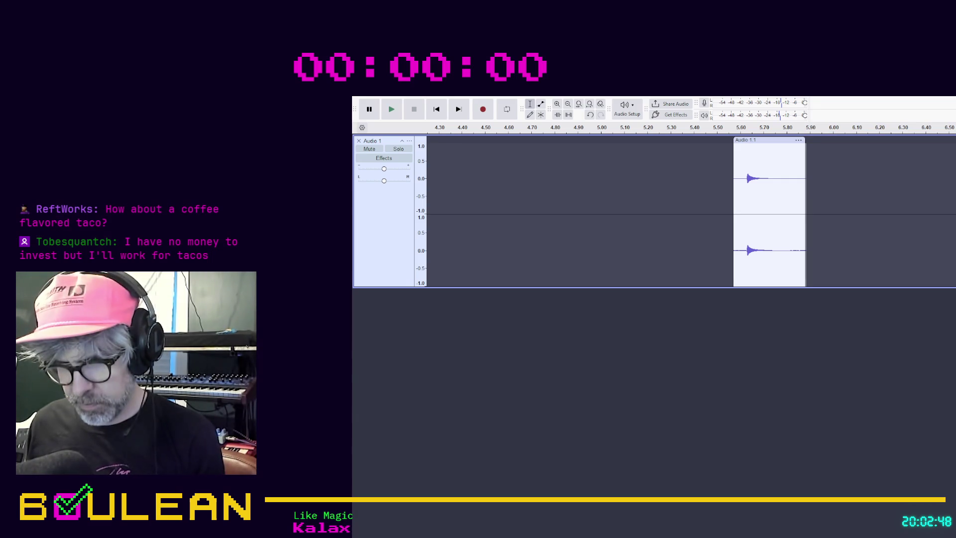
key("space")
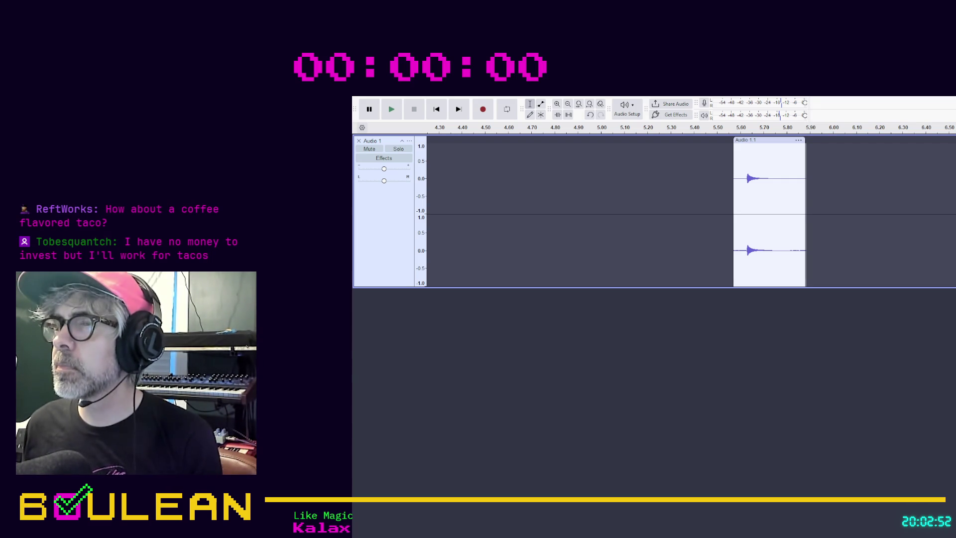
Step: Move the following two coin clips up close behind the trimmed one
key("ctrl+v")
left_click_drag(891, 154, 854, 154)
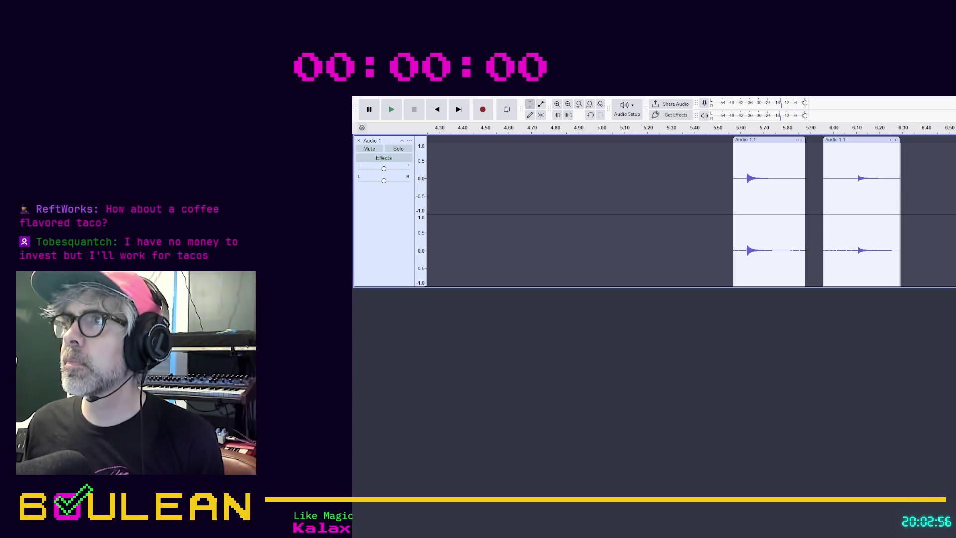
key("ctrl+v")
left_click_drag(946, 153, 919, 153)
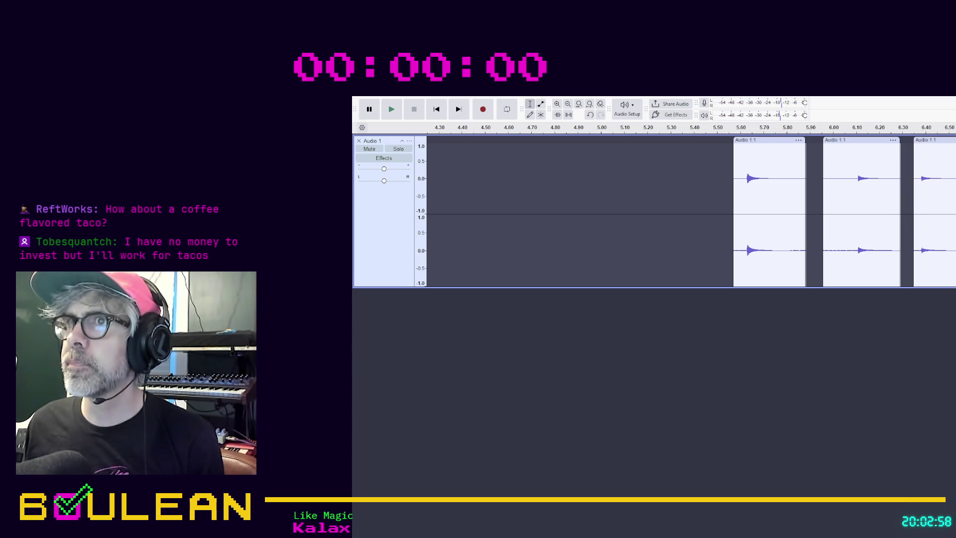
key("ctrl")
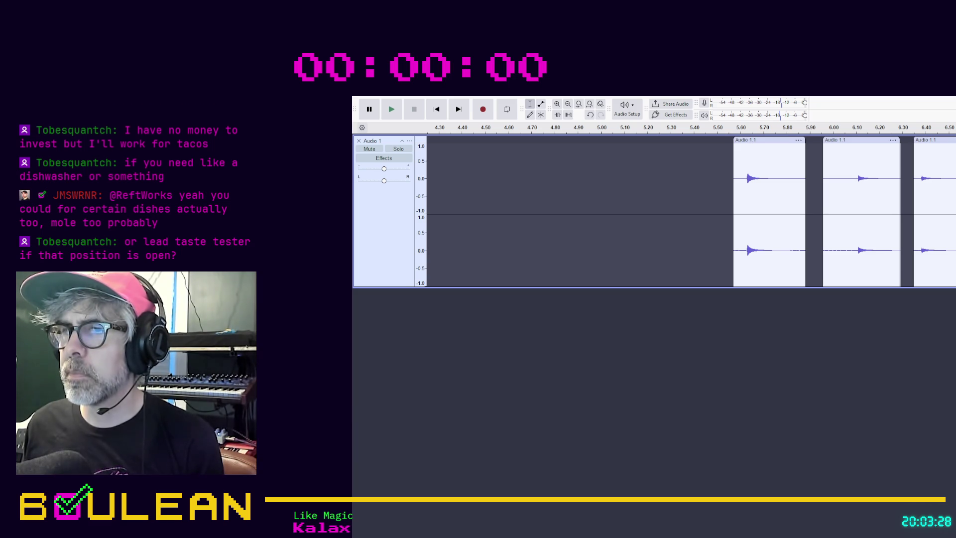
Step: Delete all the audio after 11.00 s
scroll(687, 211, "right", 10)
scroll(692, 211, "left", 3)
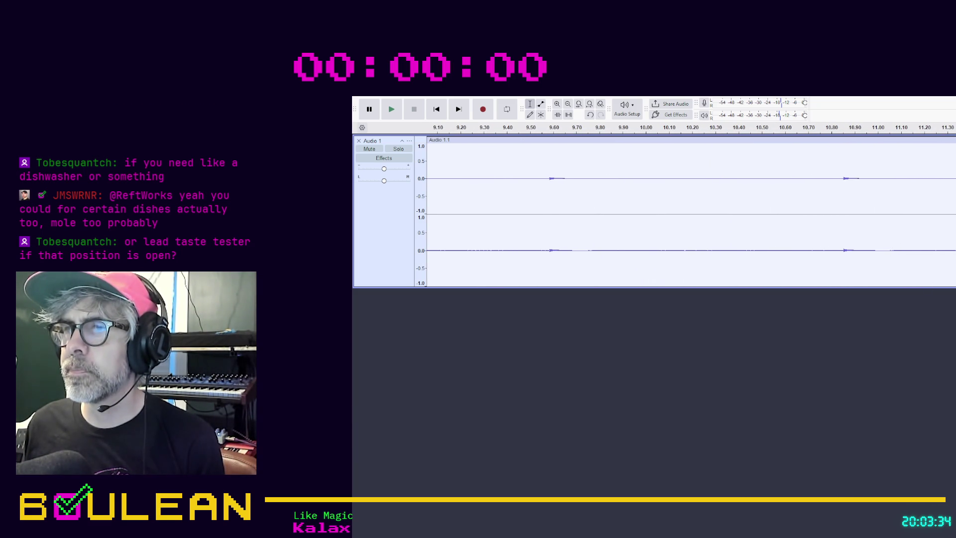
scroll(688, 212, "left", 2)
scroll(687, 212, "right", 5)
scroll(687, 211, "left", 1)
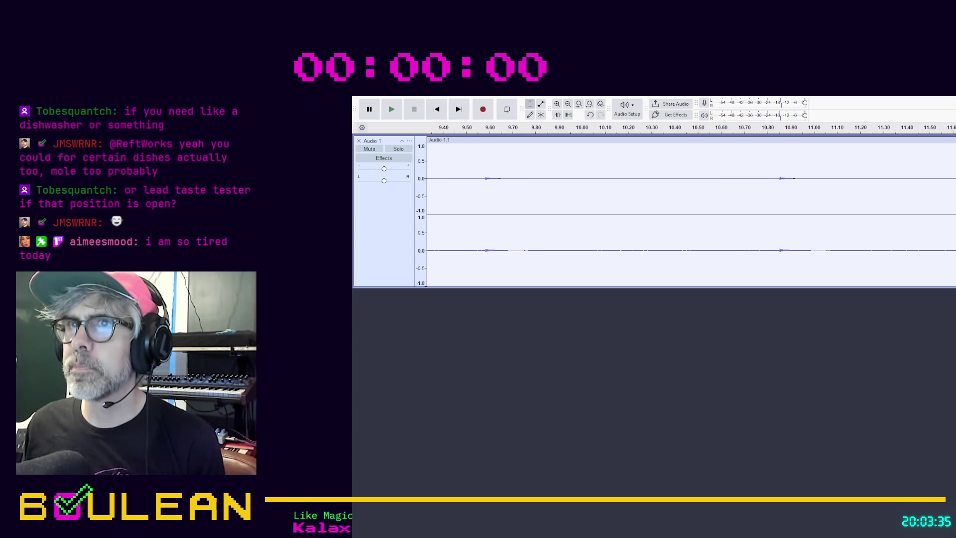
left_click(814, 242)
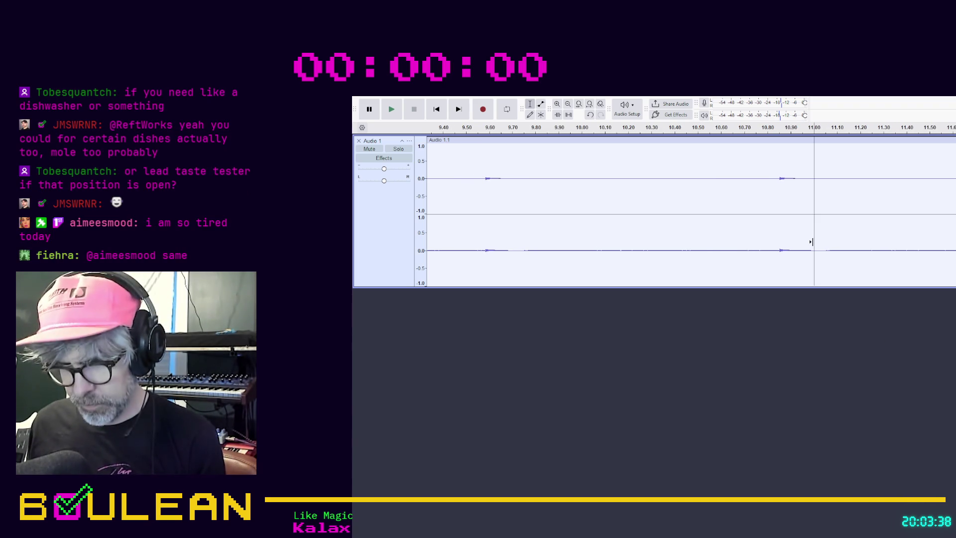
left_click(866, 142)
key("Delete")
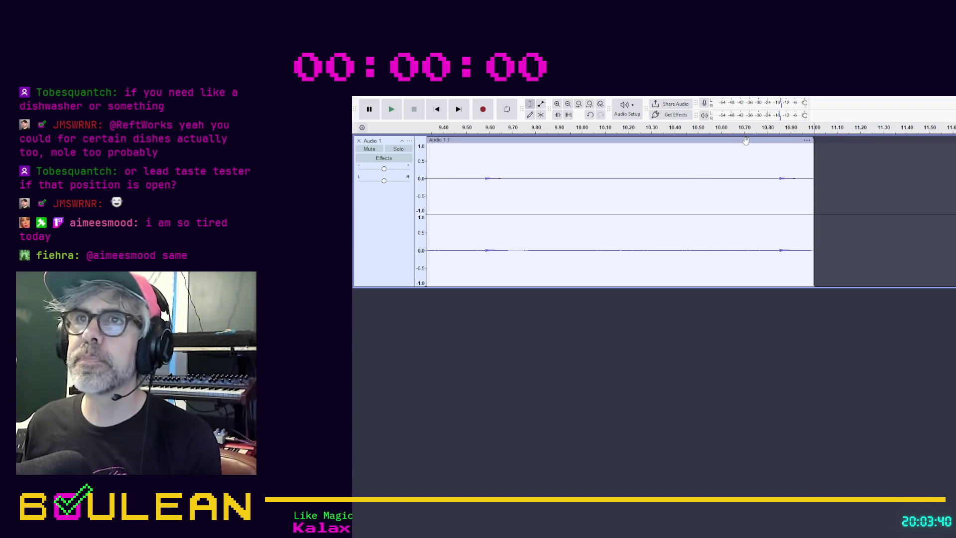
Step: Split at 9.73 s and 10.82 s, remove the gap, and move the last coin clip to about 9.81 s
left_click(770, 173)
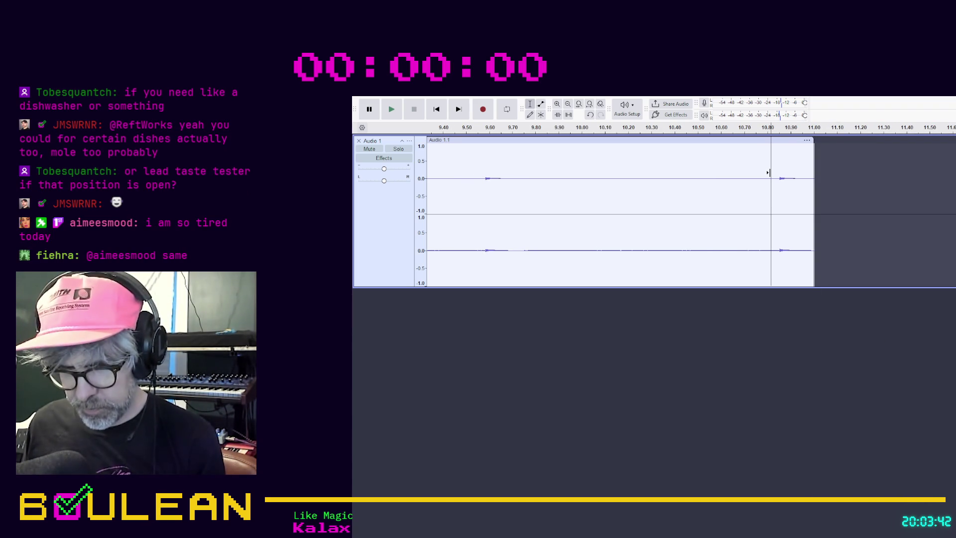
key("ctrl+i")
left_click(519, 173)
key("ctrl+i")
left_click(583, 140)
key("Delete")
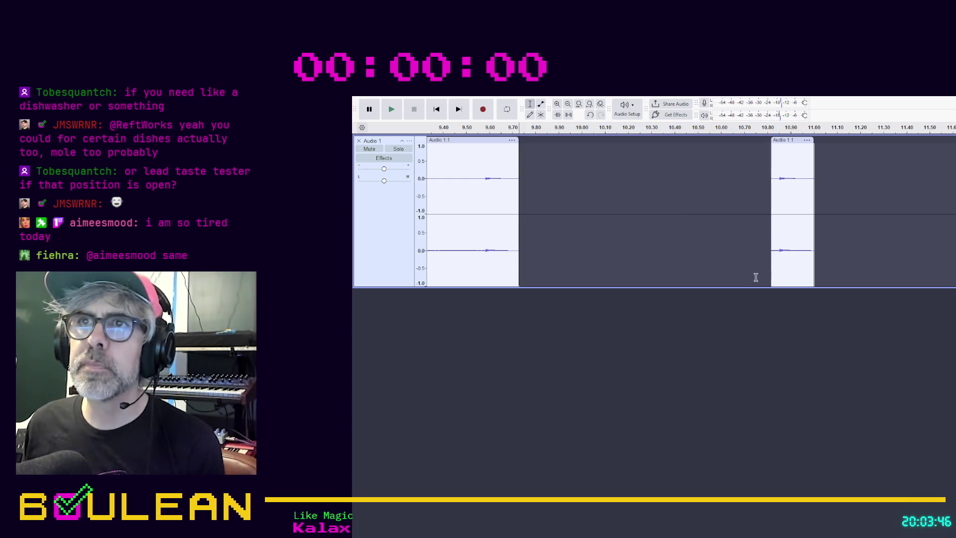
left_click_drag(783, 146, 550, 147)
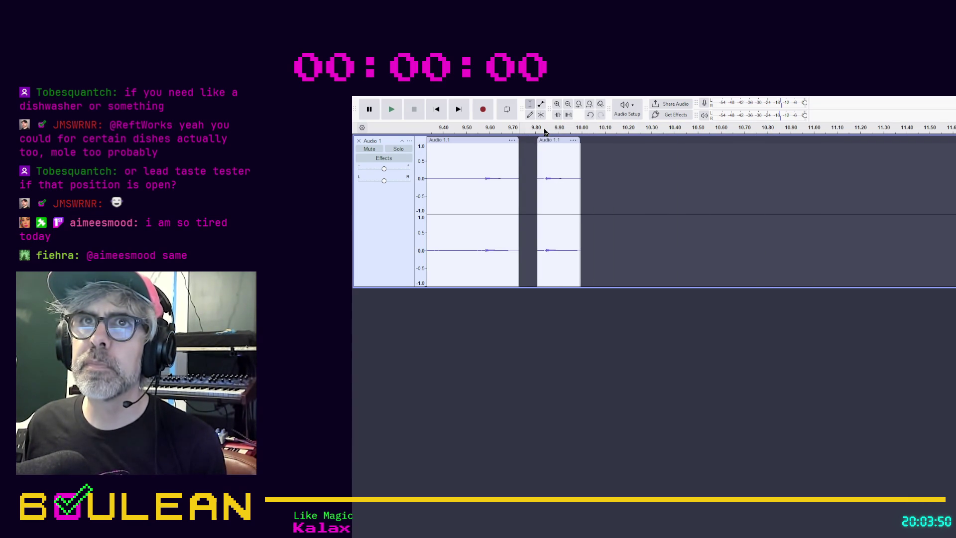
left_click(614, 160)
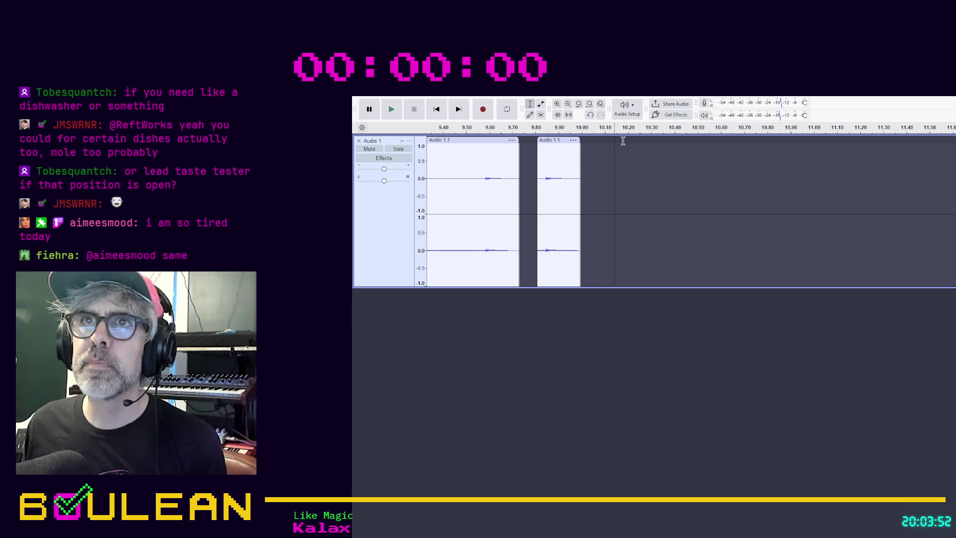
mouse_move(550, 142)
left_mouse_down()
mouse_move(585, 142)
mouse_move(549, 142)
left_mouse_up()
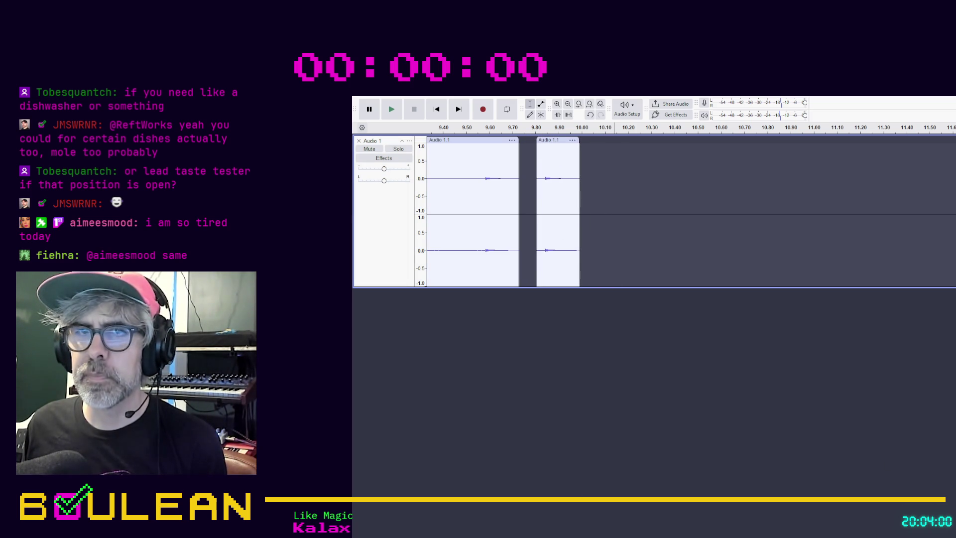
Step: Record more audio, cut away the unwanted parts around the new coin sound, and move it beside the others
key("r")
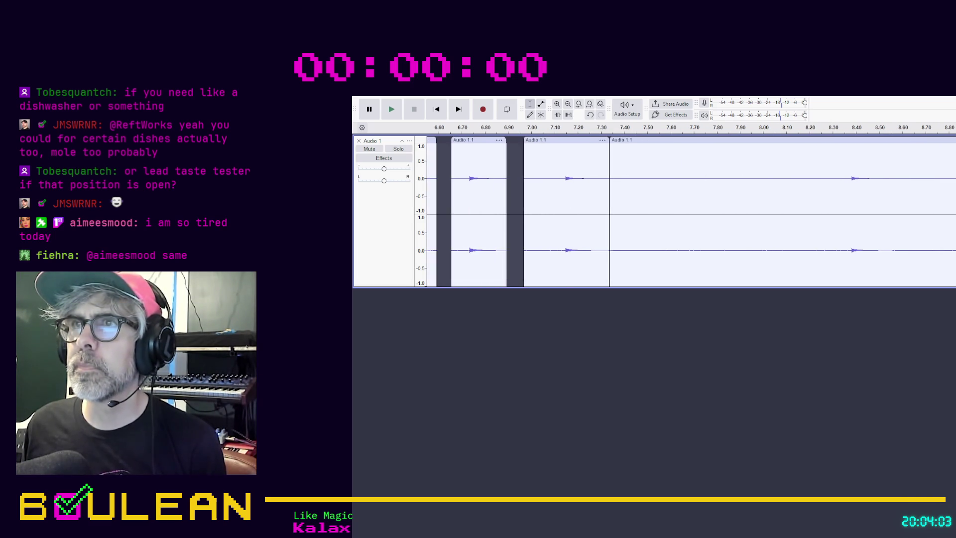
left_click(656, 155)
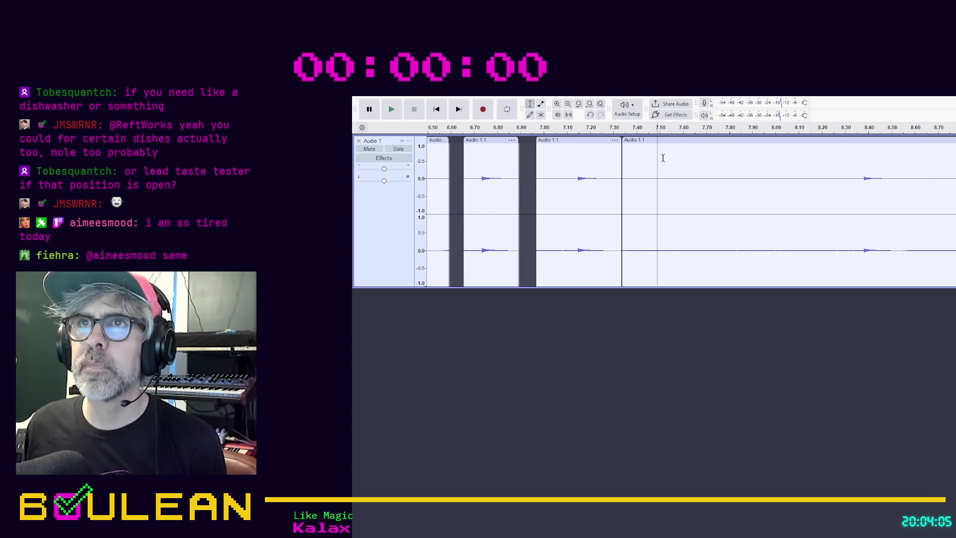
left_click(854, 189)
key("ctrl+i")
left_click(823, 140)
key("Delete")
left_click(891, 173)
key("ctrl+i")
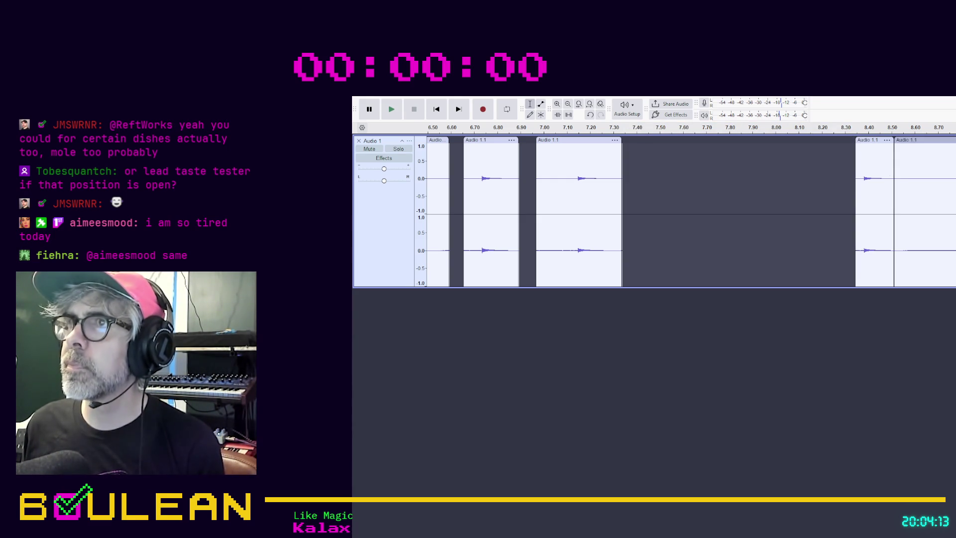
left_click(922, 139)
key("Delete")
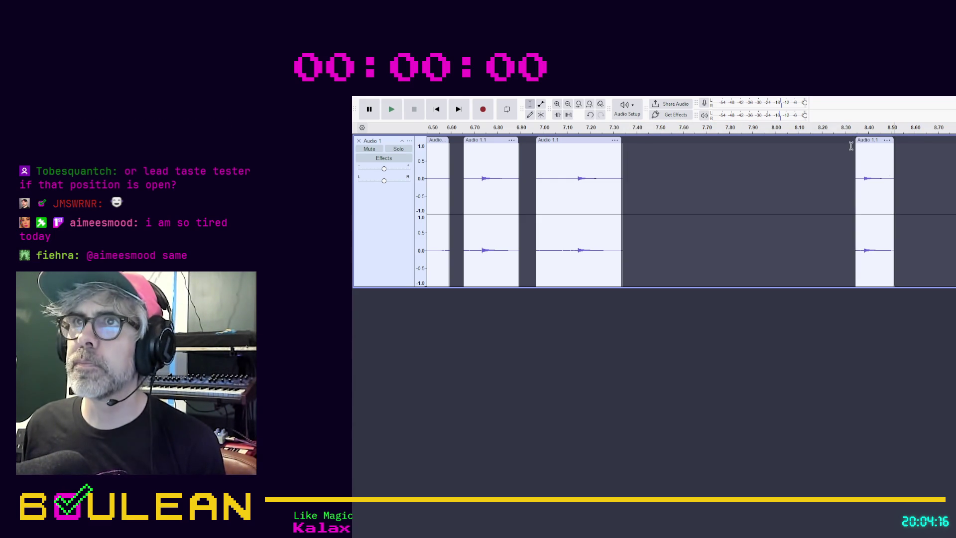
left_click_drag(865, 143, 650, 156)
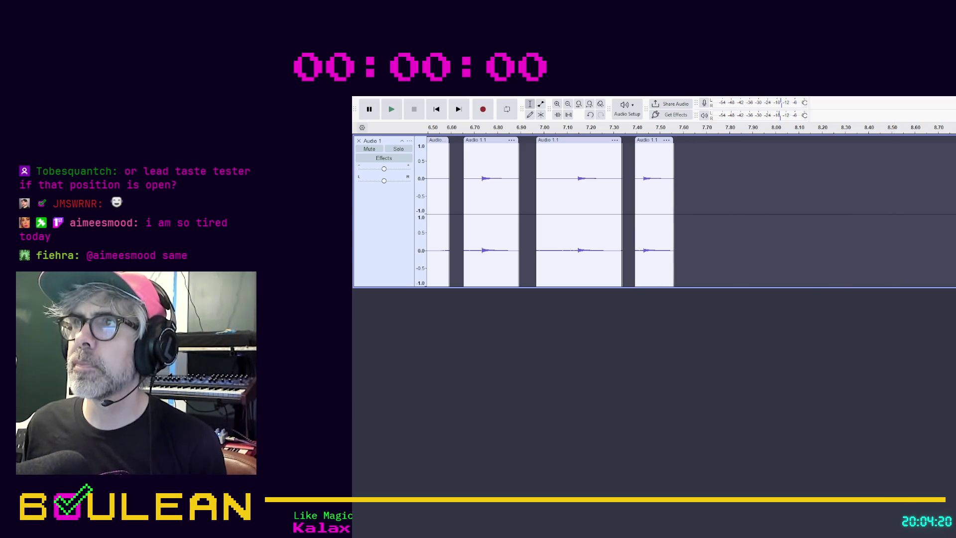
Step: Paste two copies of the coin clip and line them up after the previous clip
key("ctrl+v")
left_click_drag(770, 140, 707, 140)
key("ctrl+v")
left_click_drag(846, 144, 762, 156)
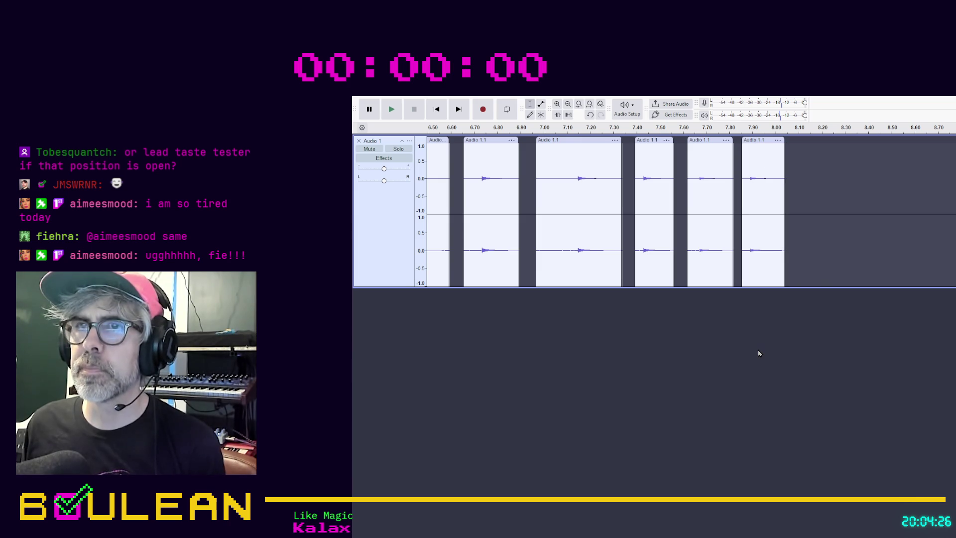
scroll(759, 353, "left", 10)
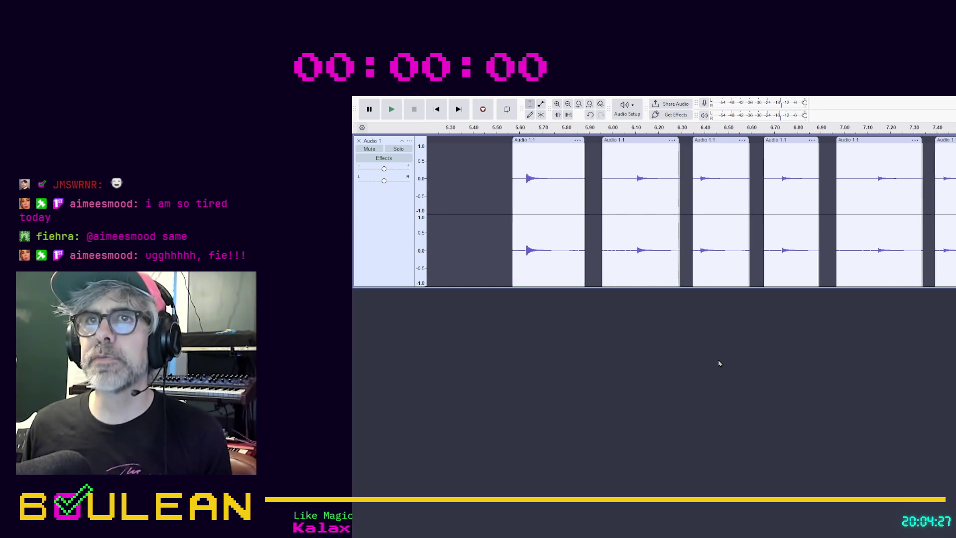
Step: Zoom in on the first coin clip and split it where the sound begins
scroll(718, 363, "left", 10)
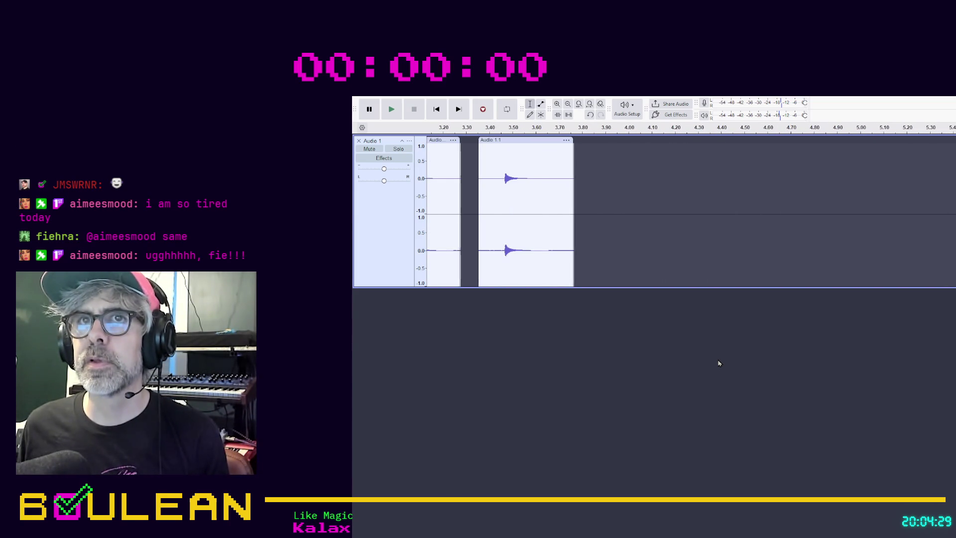
scroll(719, 363, "left", 10)
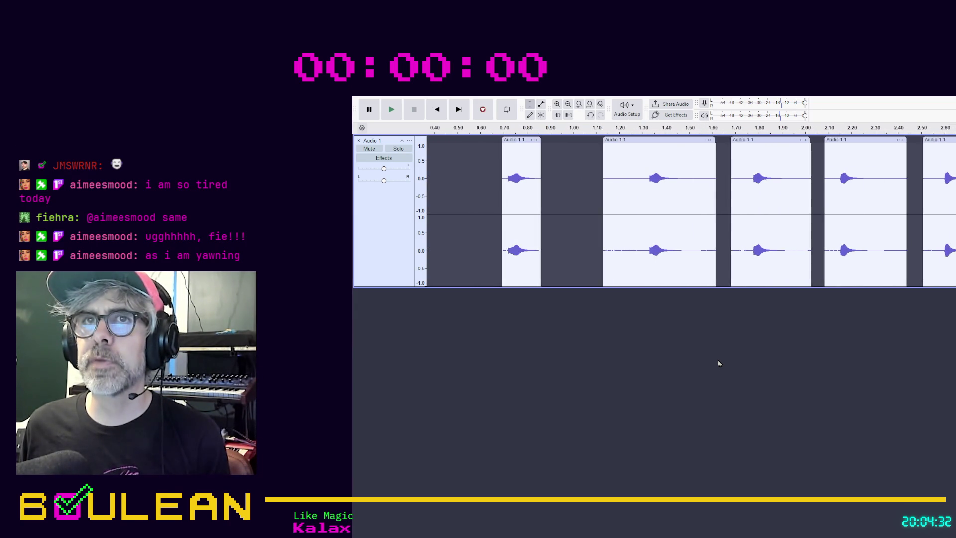
scroll(718, 363, "left", 1)
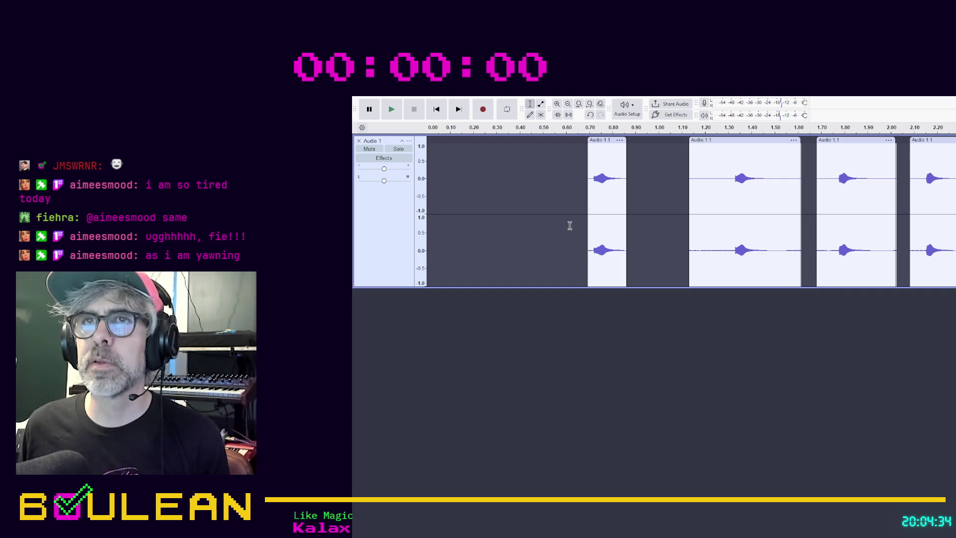
scroll(587, 219, "up", 2)
scroll(624, 224, "up", 1)
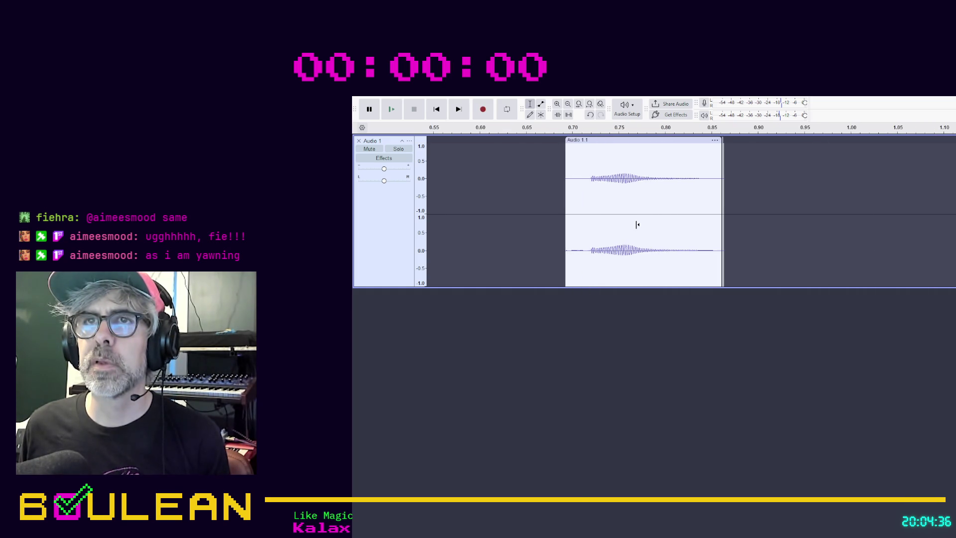
scroll(635, 225, "up", 1)
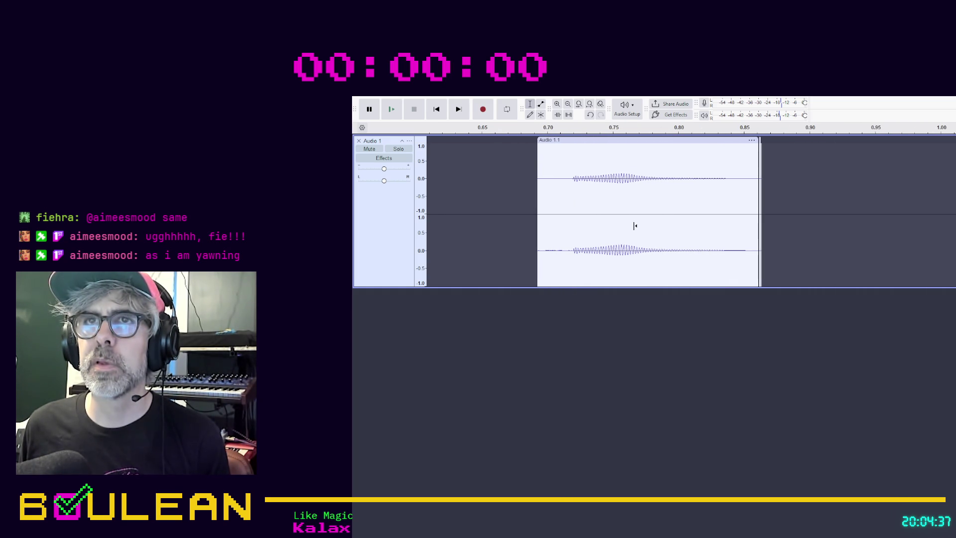
left_click(568, 177)
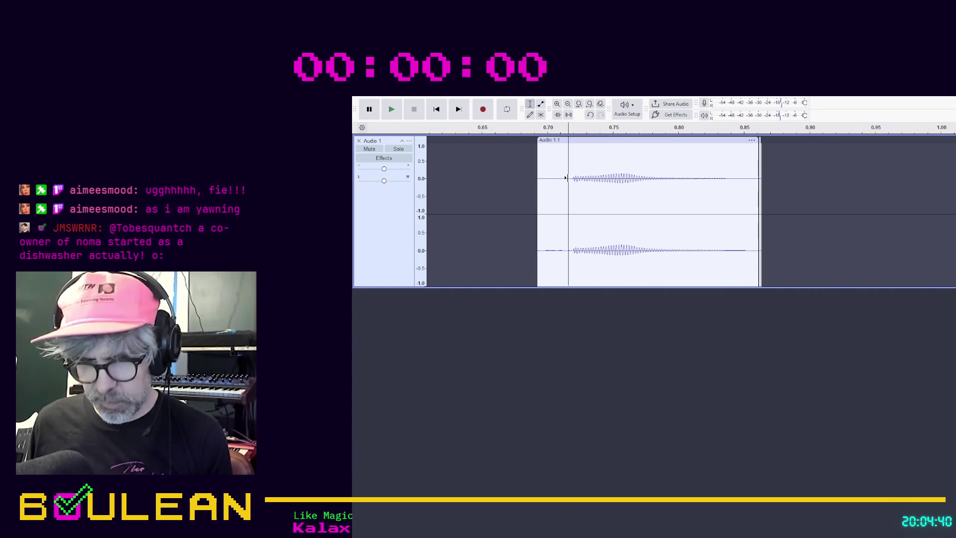
key("ctrl+i")
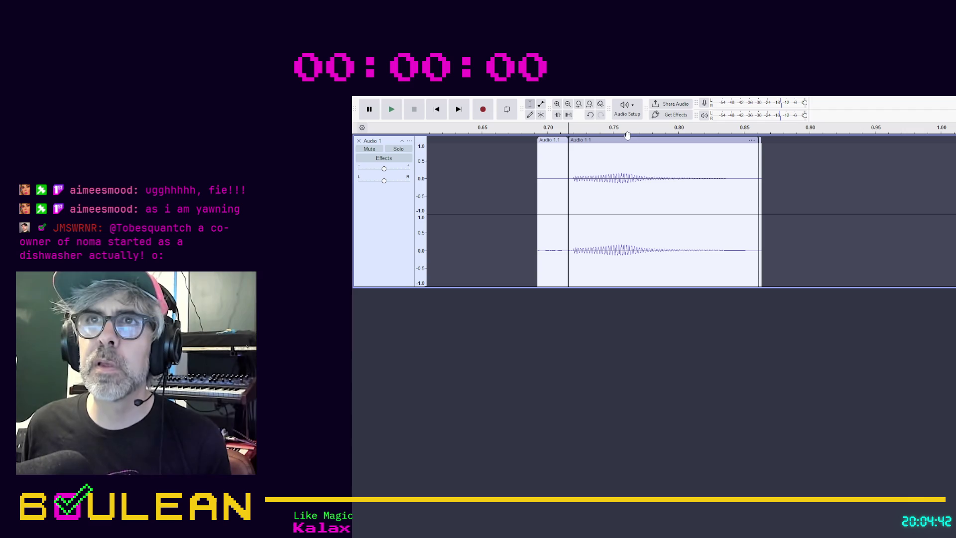
Step: Audition the coin-sound piece and the short lead-in, then delete the silent lead-in
left_click(625, 142)
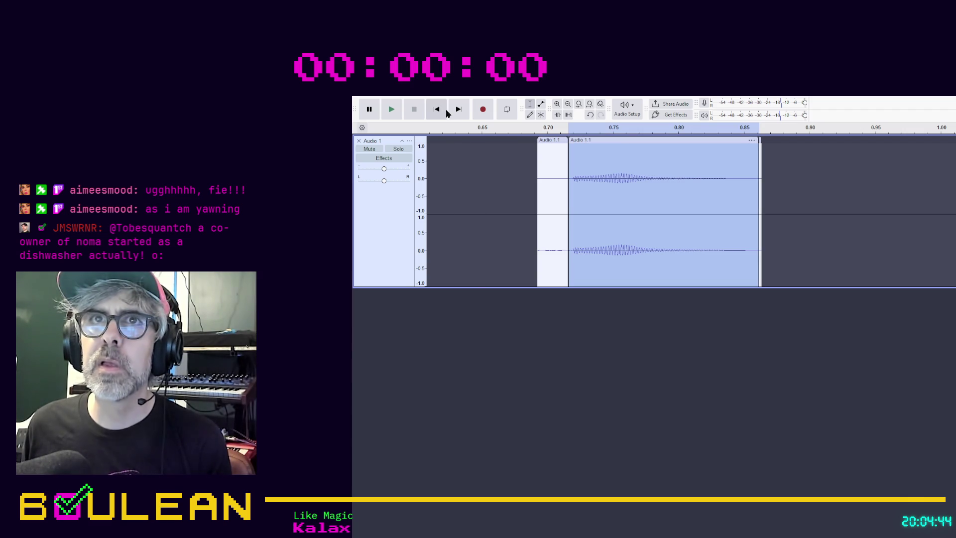
left_click(386, 114)
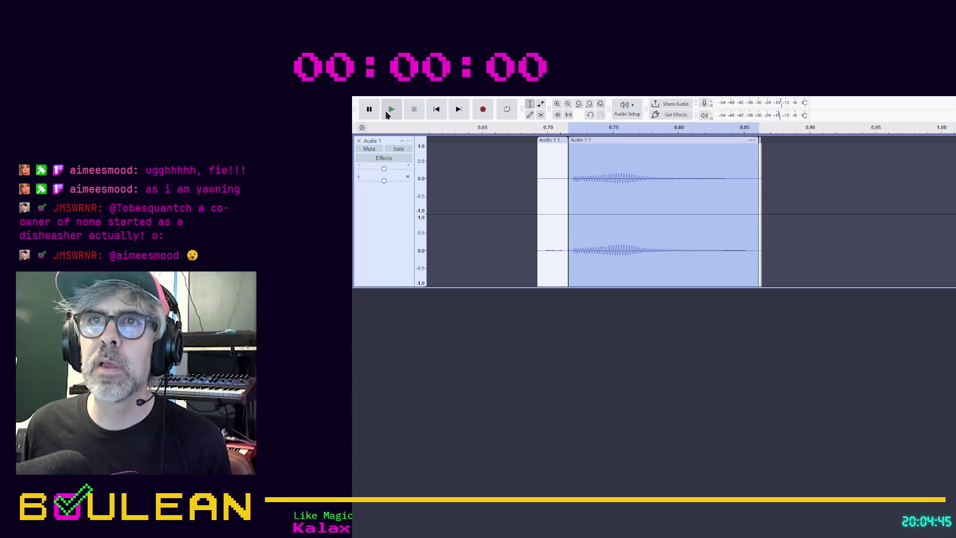
left_click(387, 114)
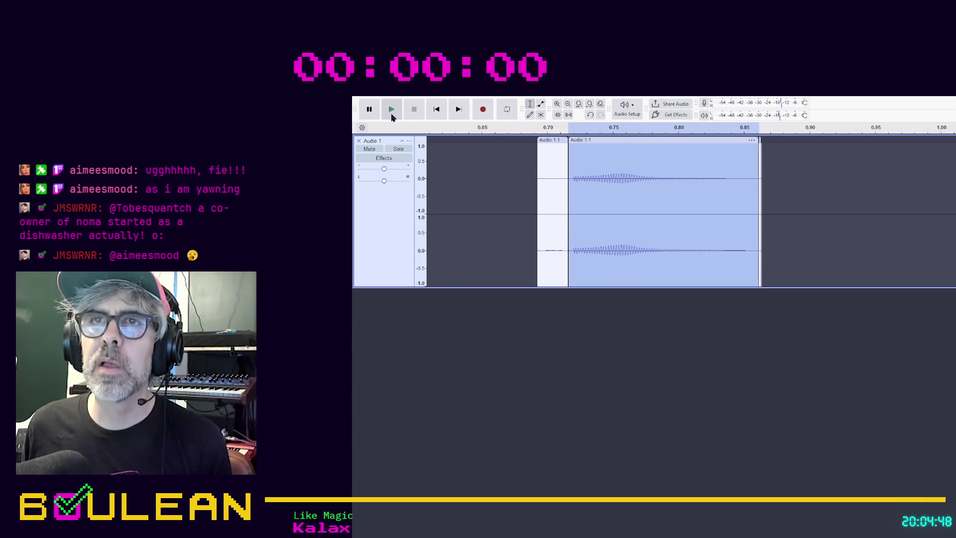
left_click(550, 140)
left_click(392, 111)
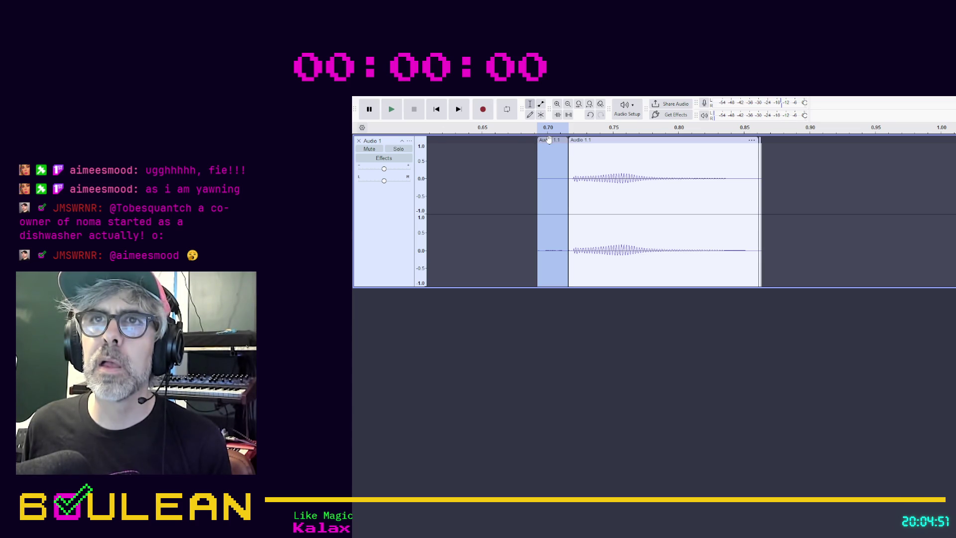
left_click(577, 140)
left_click(392, 112)
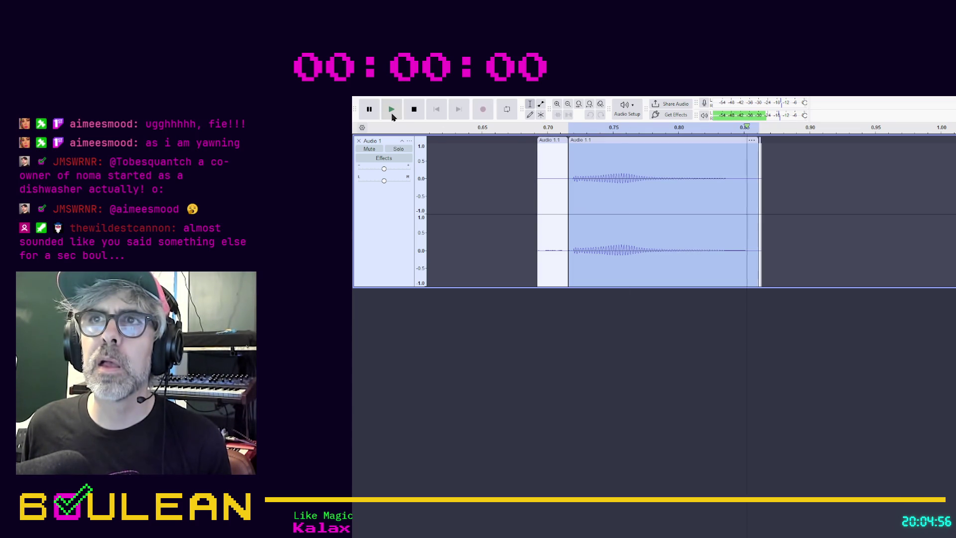
left_click(392, 116)
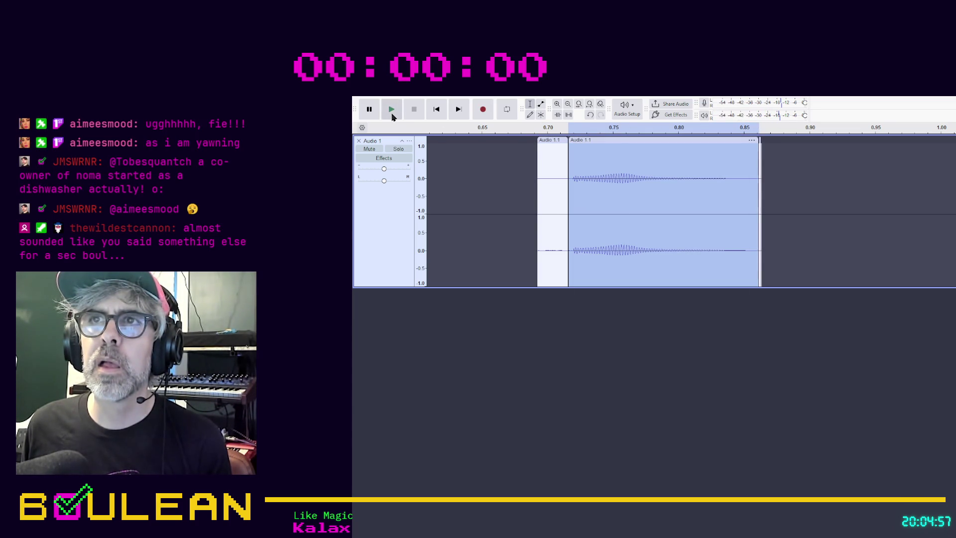
left_click(553, 141)
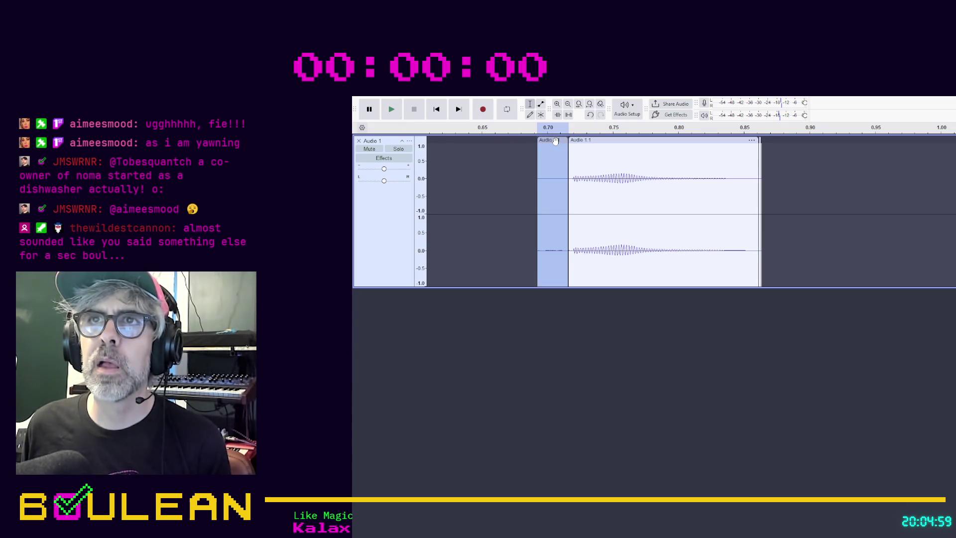
key("Delete")
Step: Move the first coin clip back so it starts at 0.00 s
left_click(618, 141)
left_click_drag(618, 141, 360, 161)
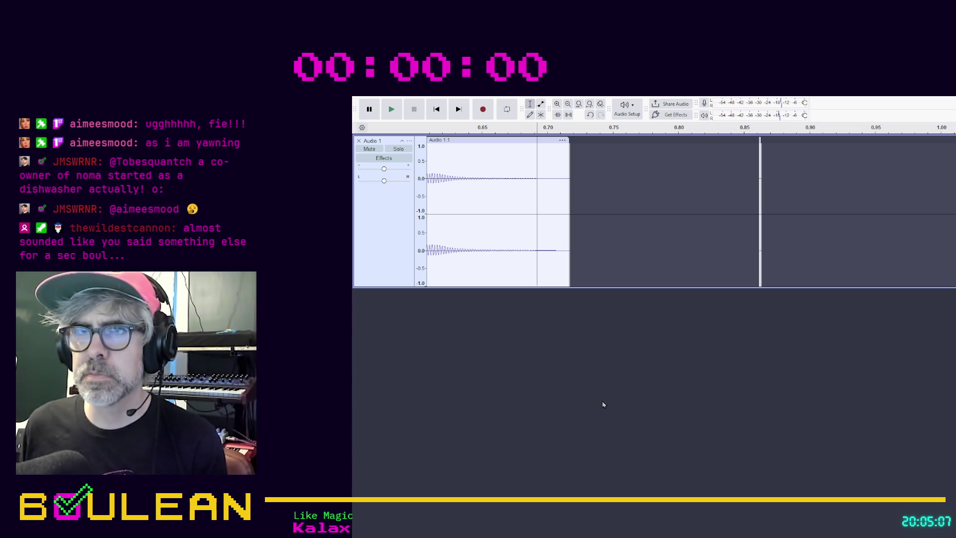
scroll(589, 375, "left", 5)
scroll(589, 376, "left", 9)
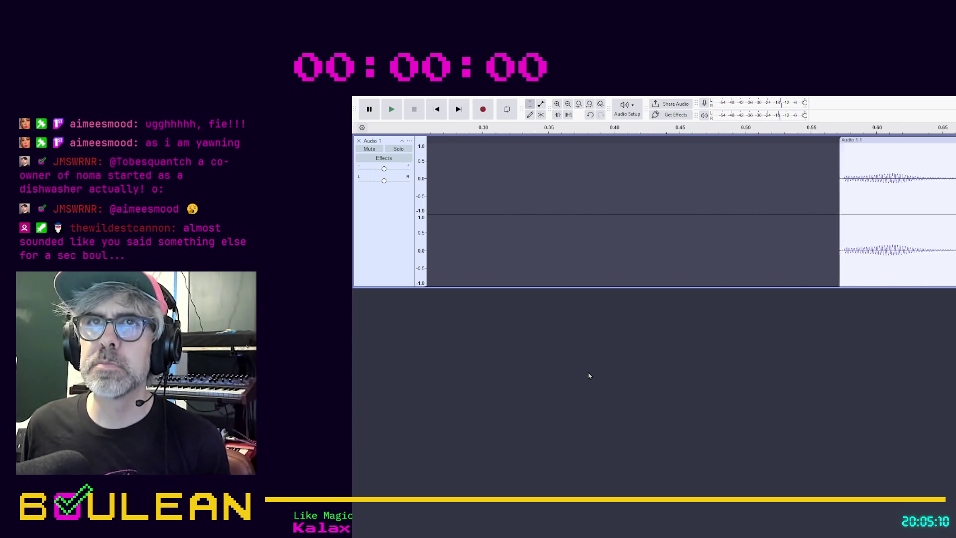
scroll(695, 336, "down", 3)
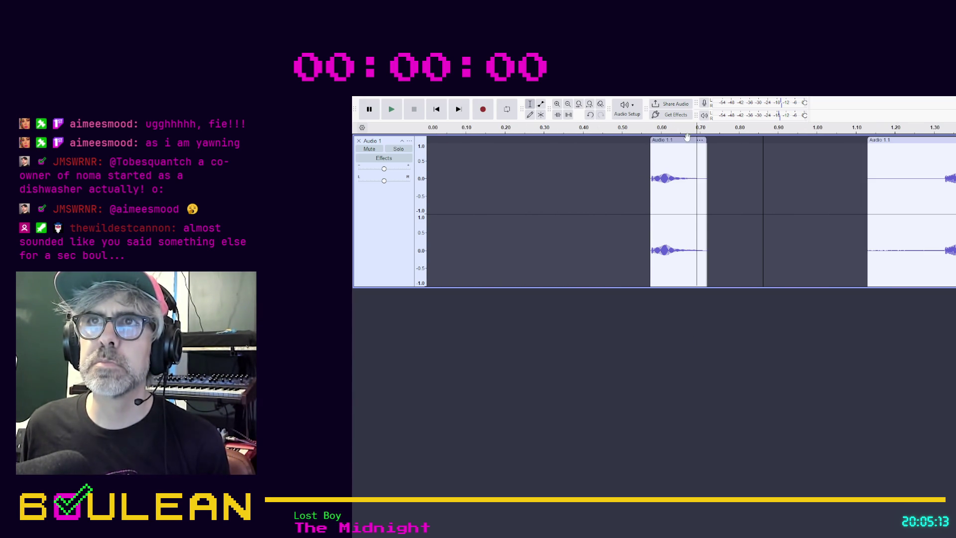
mouse_move(687, 140)
left_mouse_down()
mouse_move(560, 141)
mouse_move(402, 165)
mouse_move(465, 161)
left_mouse_up()
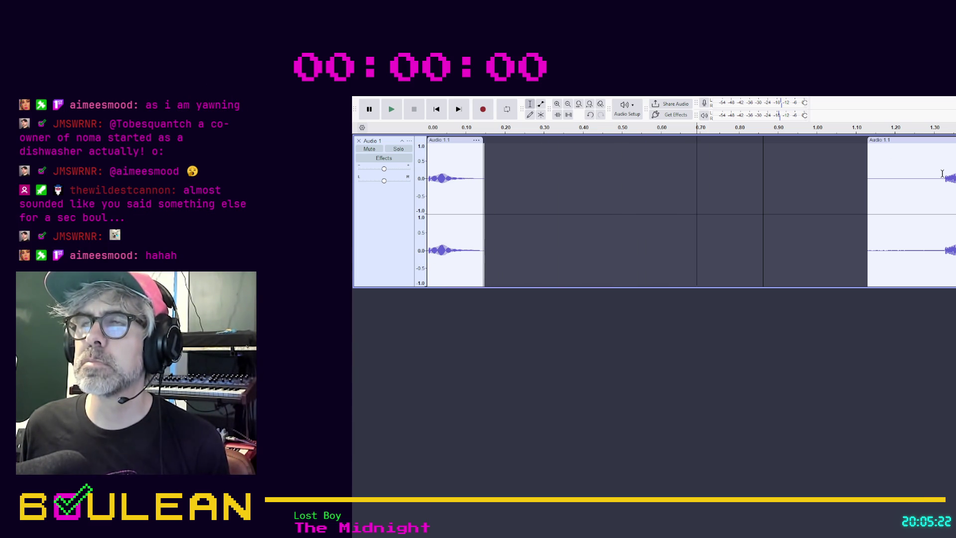
Step: Delete the unwanted second clip and pull the next coin clip back to about 0.22 s
left_click_drag(943, 173, 955, 175)
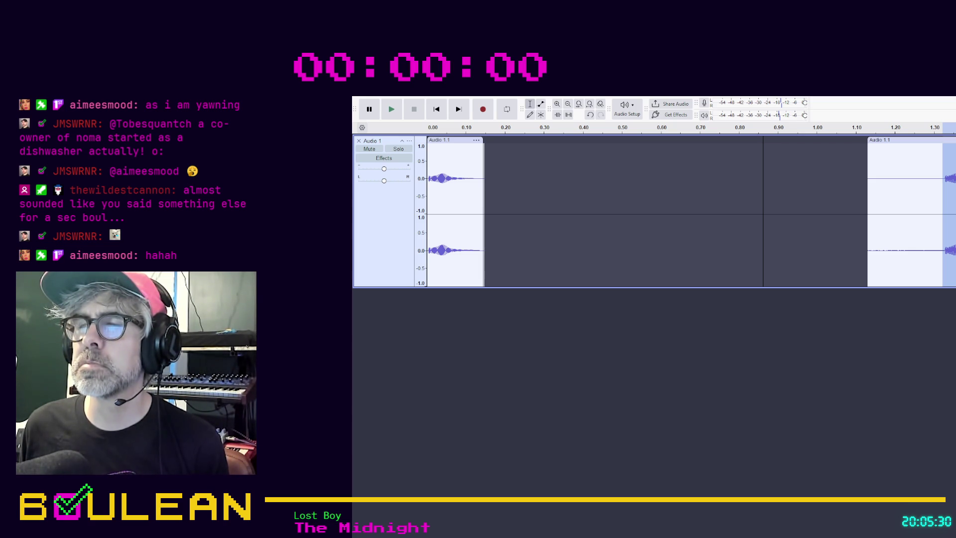
left_click(902, 136)
key("Delete")
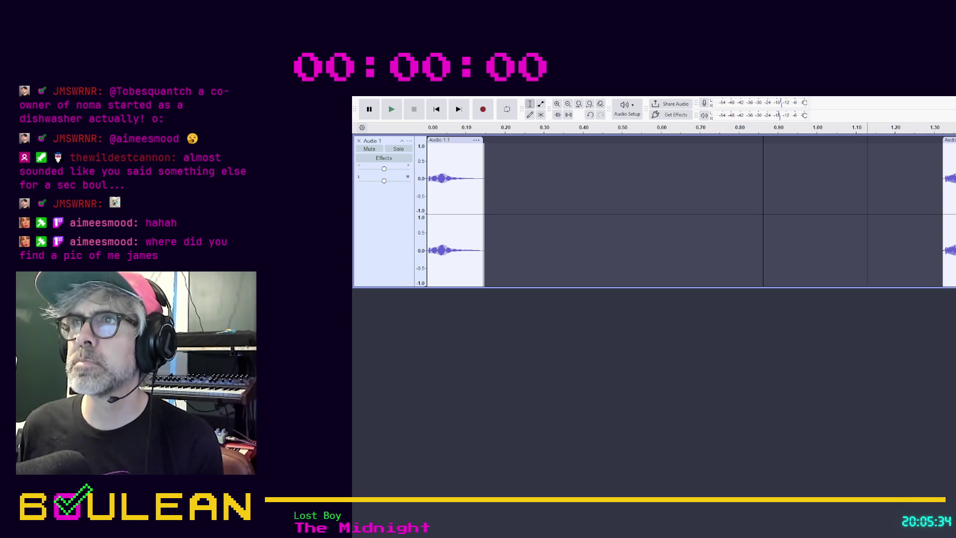
left_click_drag(953, 169, 543, 170)
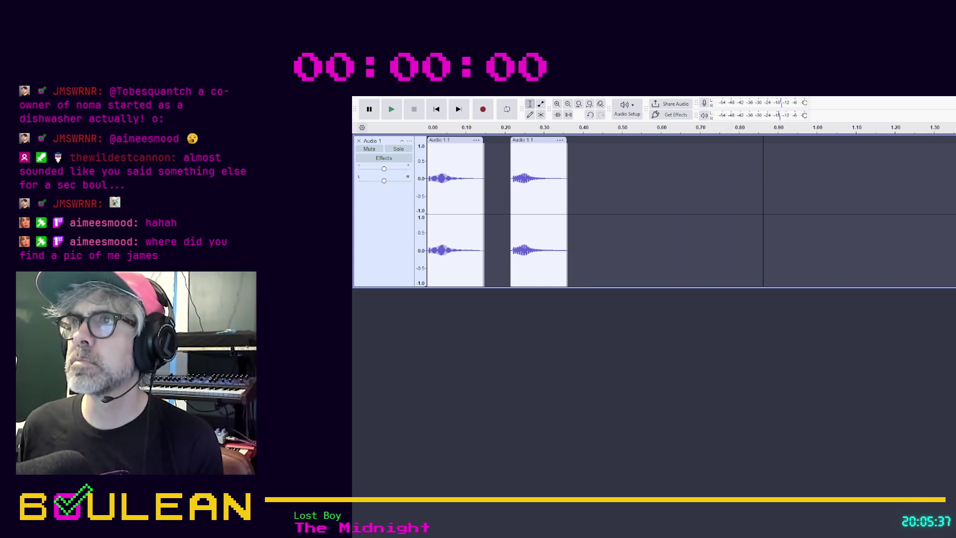
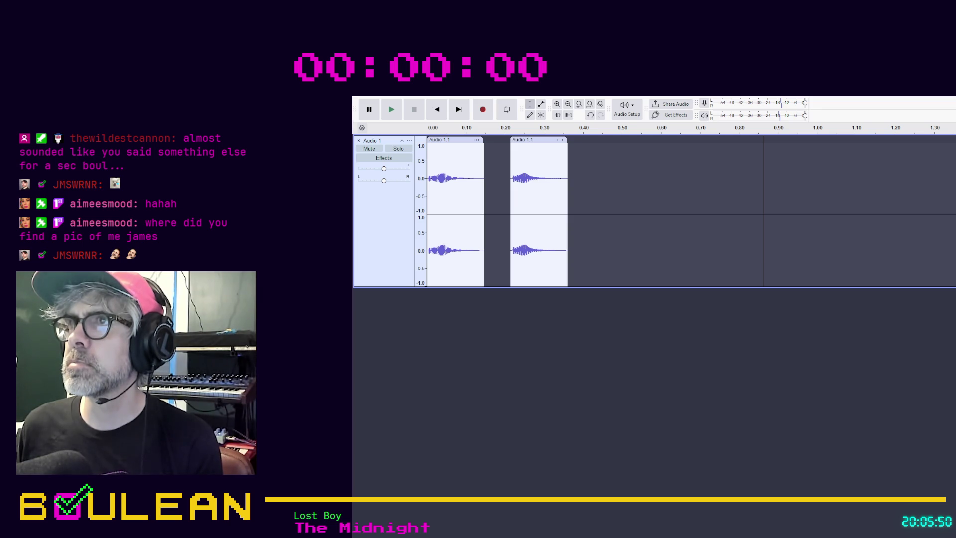
Step: Paste a third copy of the hit clip right after the second, then paste another copy
key("ctrl+v")
left_click_drag(793, 158, 604, 162)
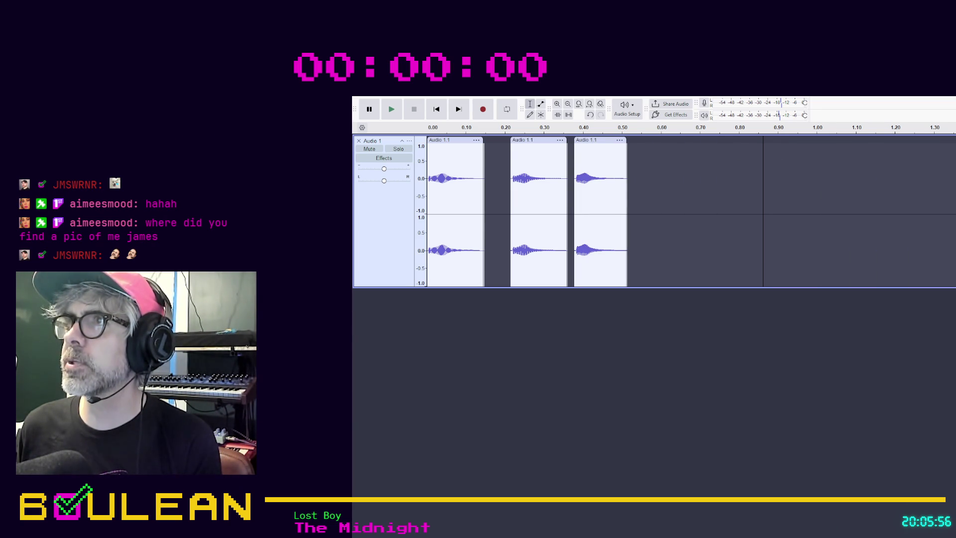
key("ctrl+v")
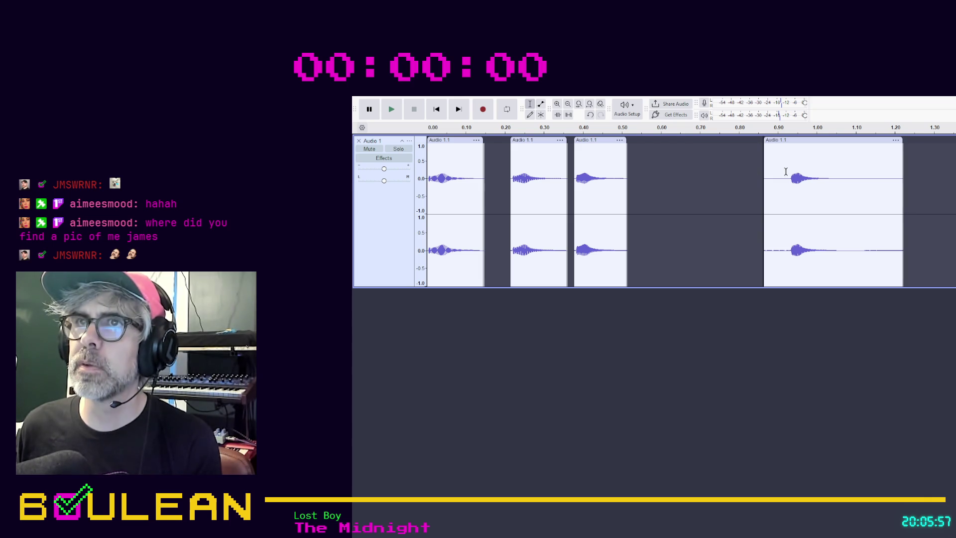
Step: Trim the last pasted clip down to just the hit and slide it against the first three
left_click_drag(789, 170, 838, 221)
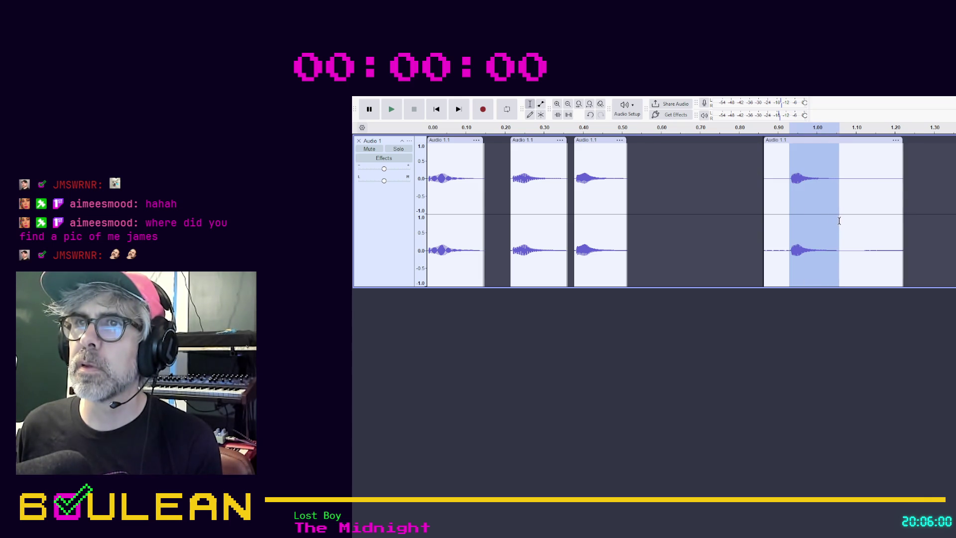
key("ctrl+i")
left_click(862, 141)
key("Delete")
left_click(775, 140)
key("Delete")
left_click_drag(802, 141, 658, 141)
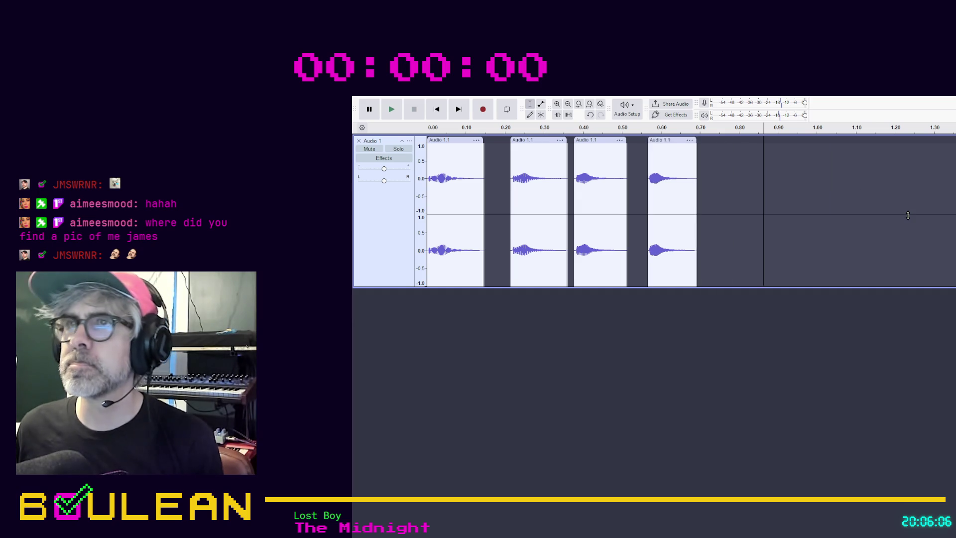
scroll(902, 217, "right", 5)
scroll(902, 217, "right", 5)
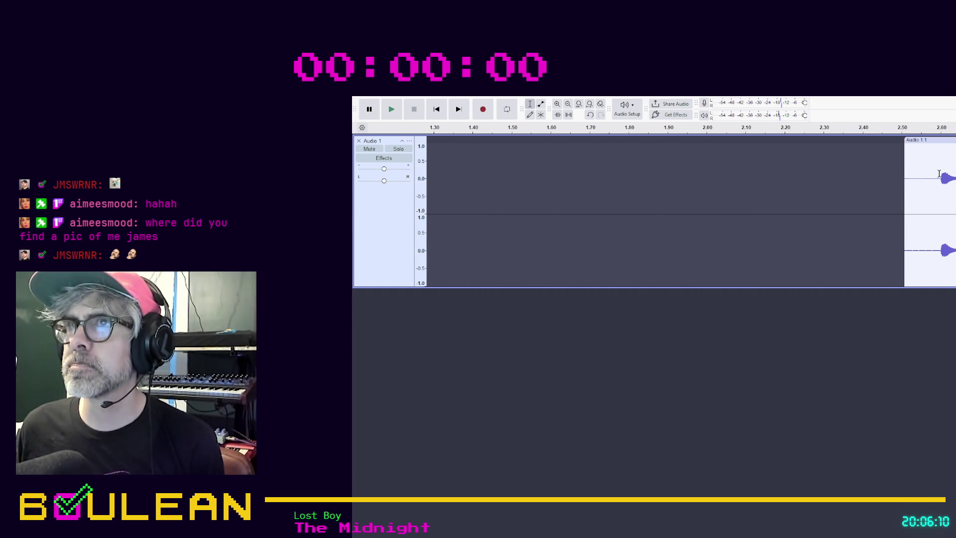
Step: Split the hit out of the far-right clip, move it to about 1.41 s, and place a pasted copy after it
left_click_drag(938, 173, 955, 174)
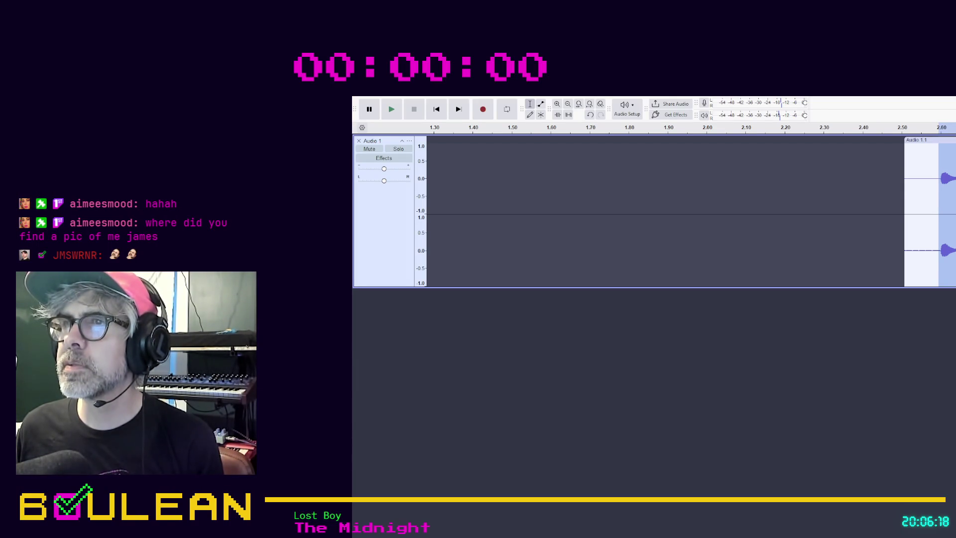
key("ctrl+i")
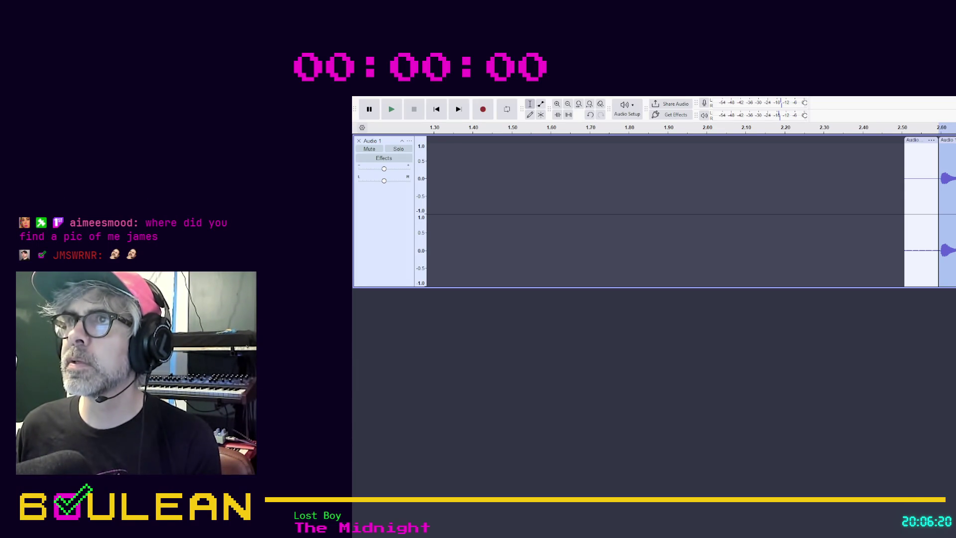
key("ctrl+shift+a")
left_click_drag(938, 146, 482, 150)
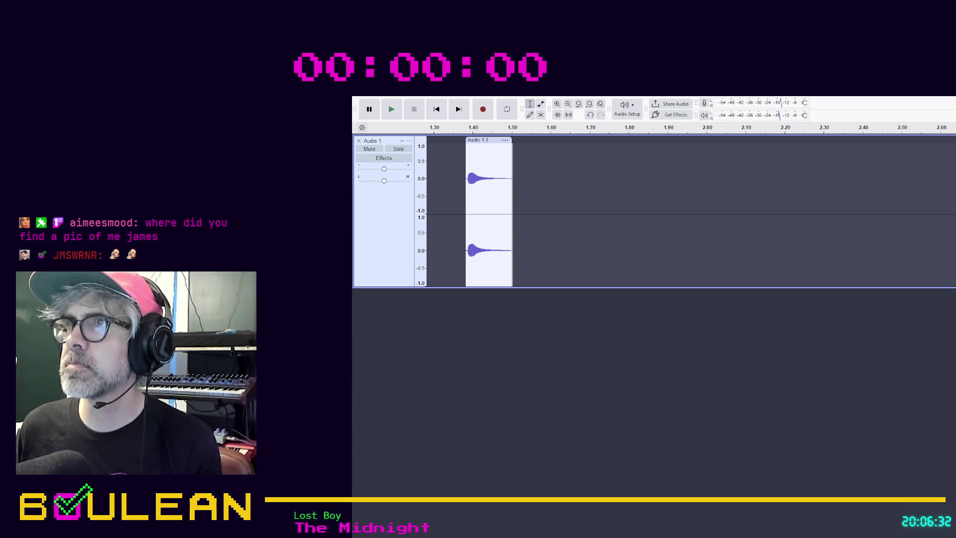
key("ctrl+v")
left_click_drag(621, 156, 547, 156)
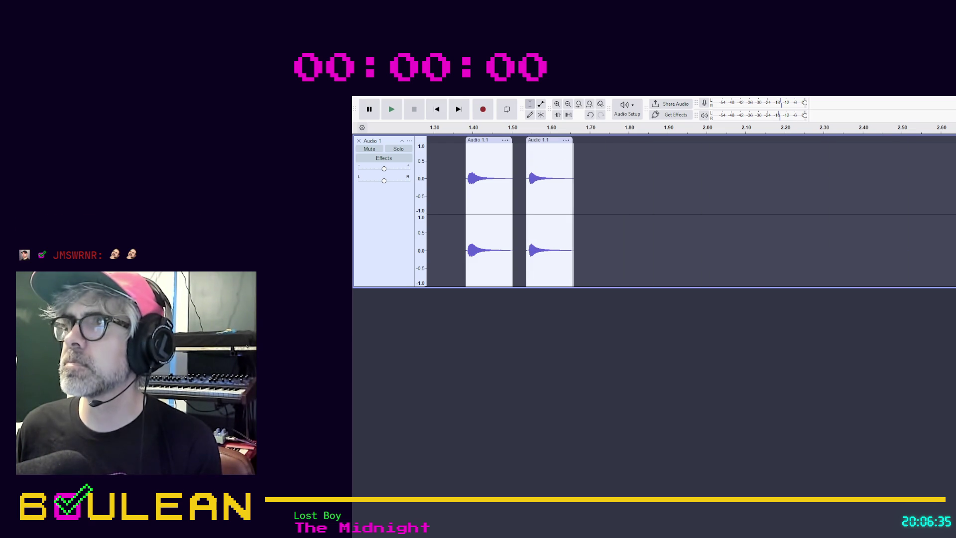
Step: Paste another copy, trim it to just the hit, and butt it against the second clip
key("ctrl+v")
left_click_drag(684, 167, 733, 209)
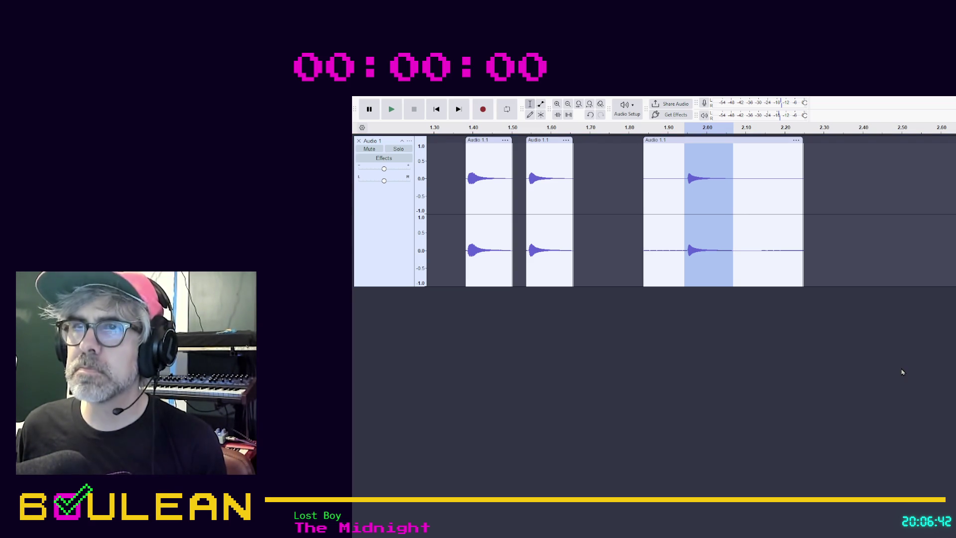
key("ctrl+i")
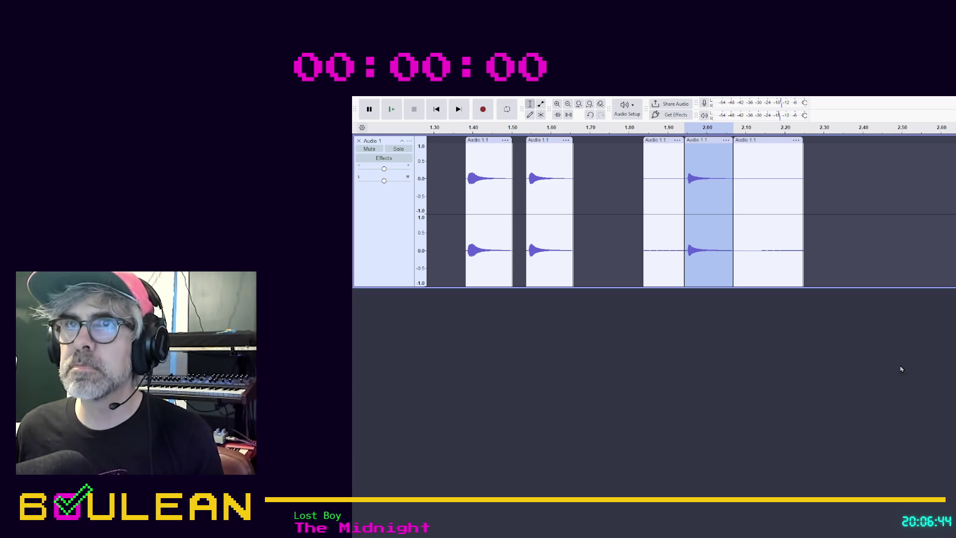
left_click(762, 140)
key("Delete")
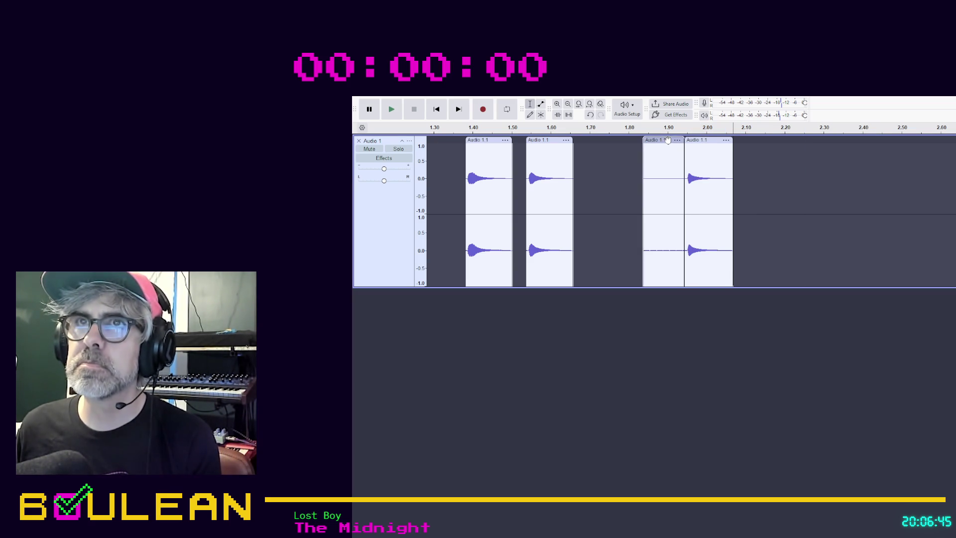
left_click(663, 139)
key("Delete")
left_click_drag(707, 141, 599, 145)
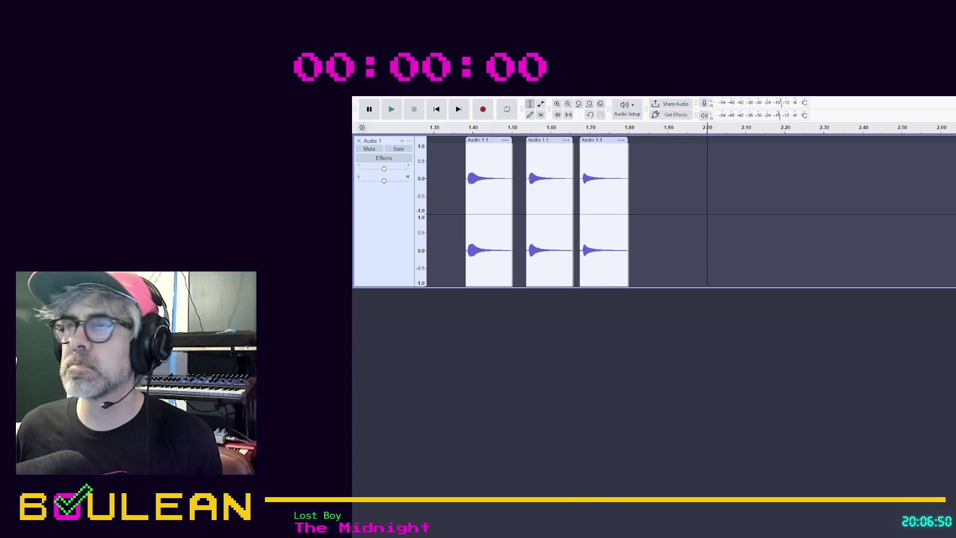
scroll(599, 144, "down", 2)
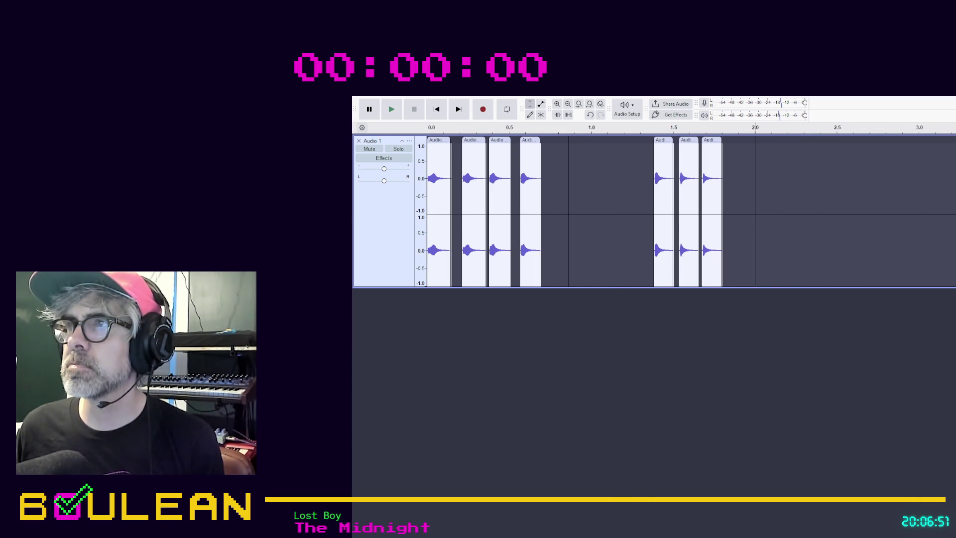
Step: Isolate the 5.62–5.75 s hit by splitting and deleting its leftovers, then move it to about 5.22 s
scroll(599, 145, "right", 10)
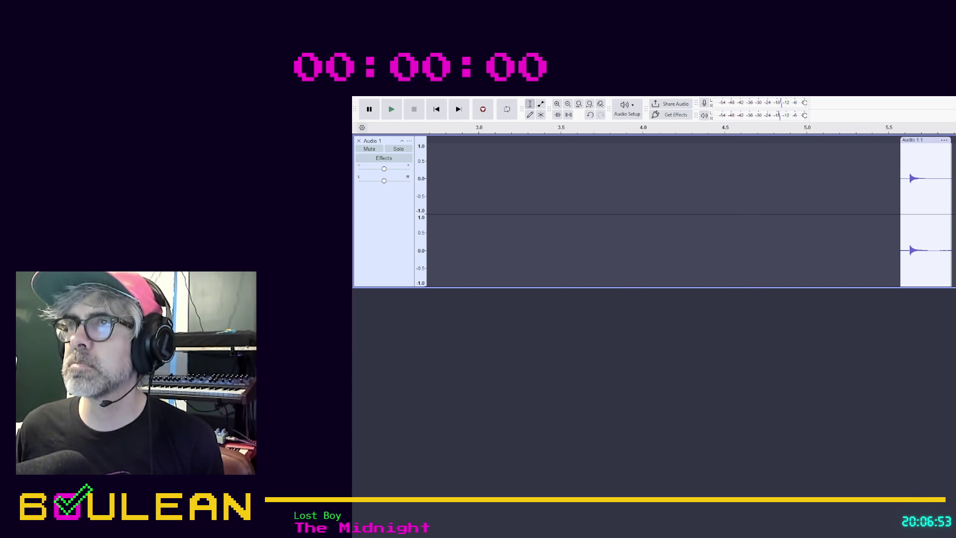
scroll(901, 198, "right", 3)
scroll(902, 198, "up", 1, "ctrl")
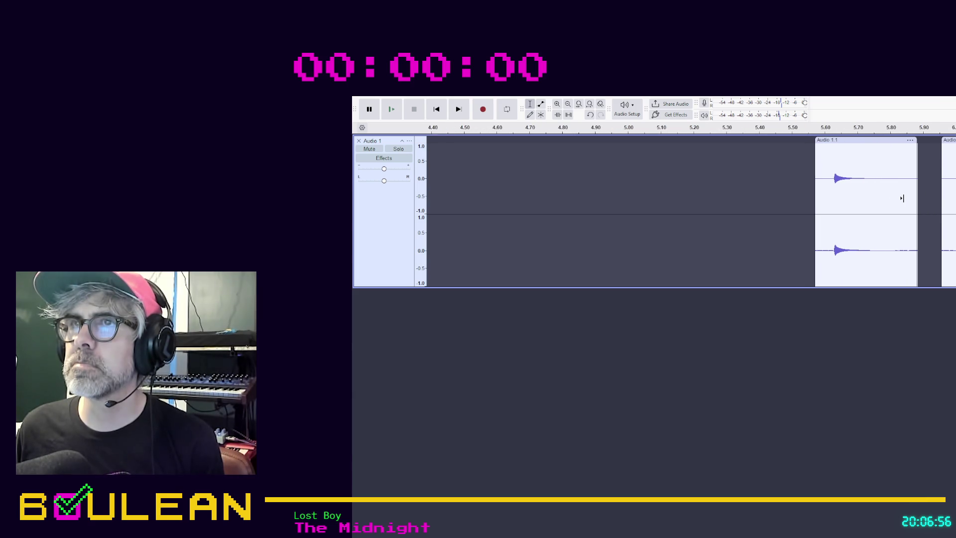
scroll(901, 199, "up", 1, "ctrl")
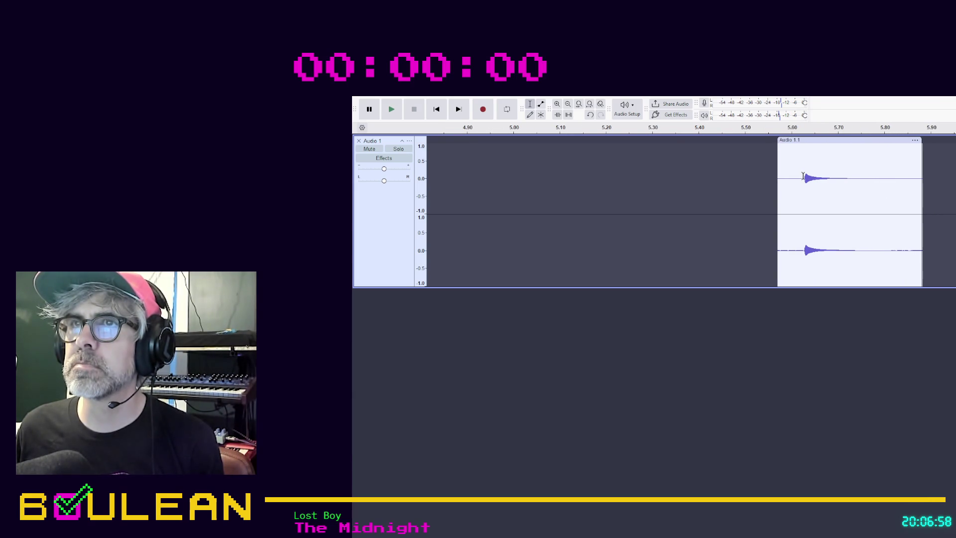
scroll(803, 175, "up", 2, "ctrl")
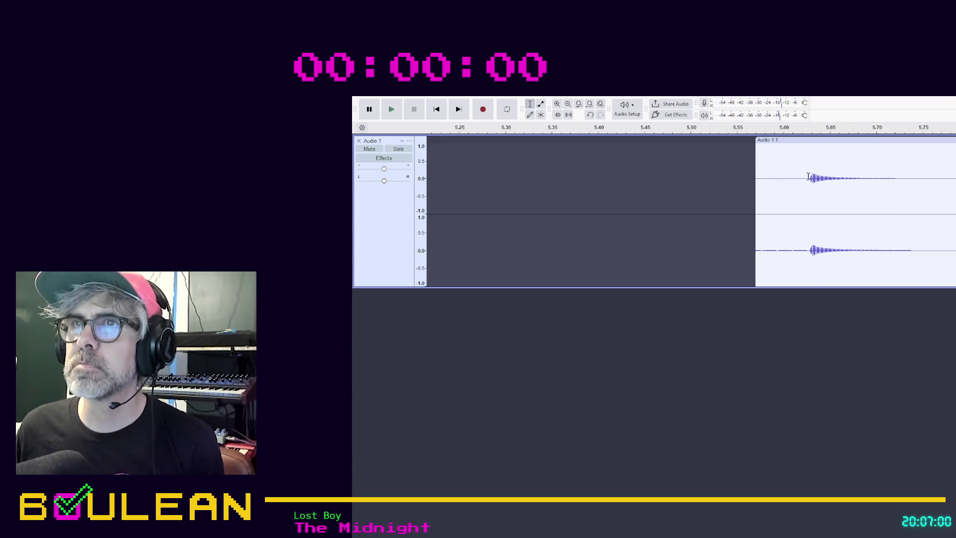
mouse_move(808, 176)
left_mouse_down()
mouse_move(896, 199)
mouse_move(908, 221)
left_mouse_up()
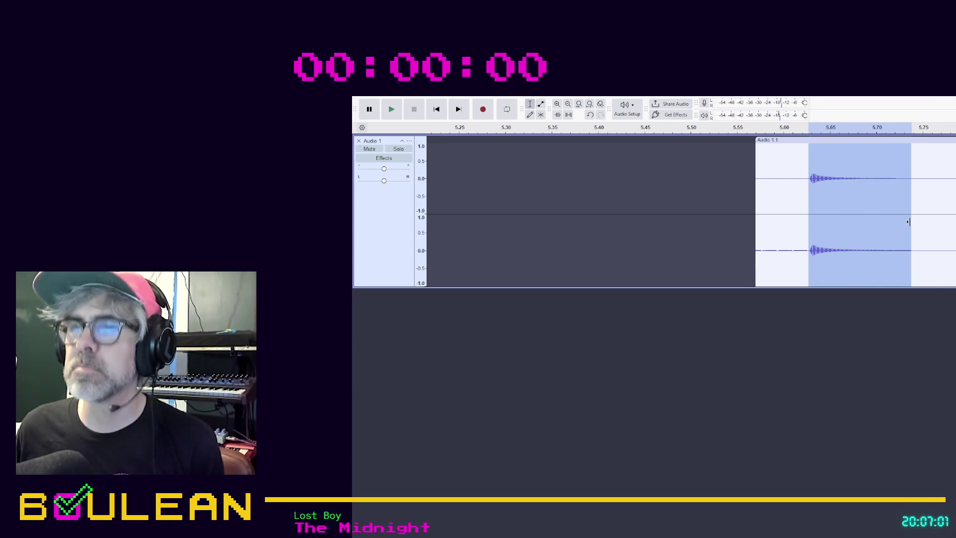
key("ctrl+i")
left_click(931, 140)
key("Delete")
left_click(785, 140)
key("Delete")
left_click_drag(841, 141, 466, 142)
Step: Trim the next clip to its hit, audition it, and move it against the first hit clip
mouse_move(954, 164)
left_mouse_down()
mouse_move(749, 164)
mouse_move(631, 181)
left_mouse_up()
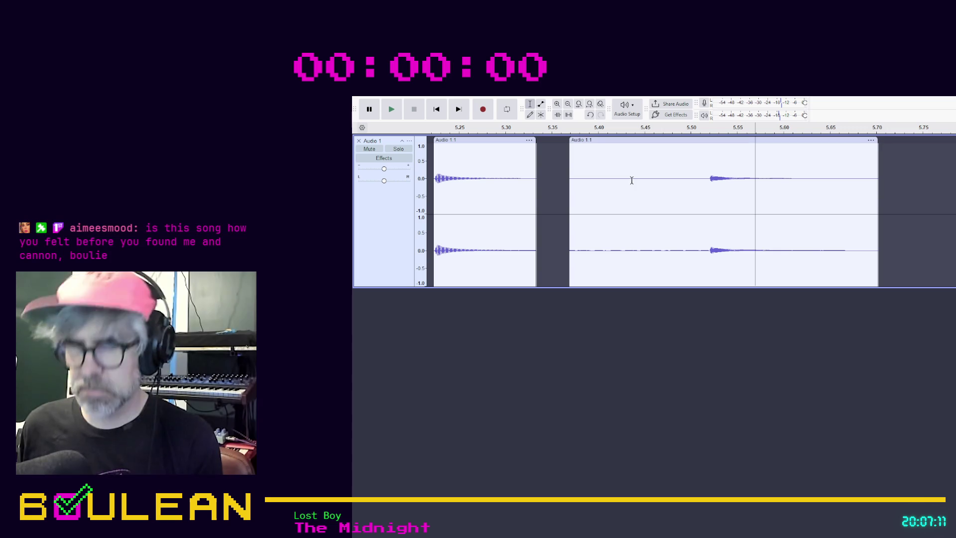
left_click_drag(708, 176, 848, 205)
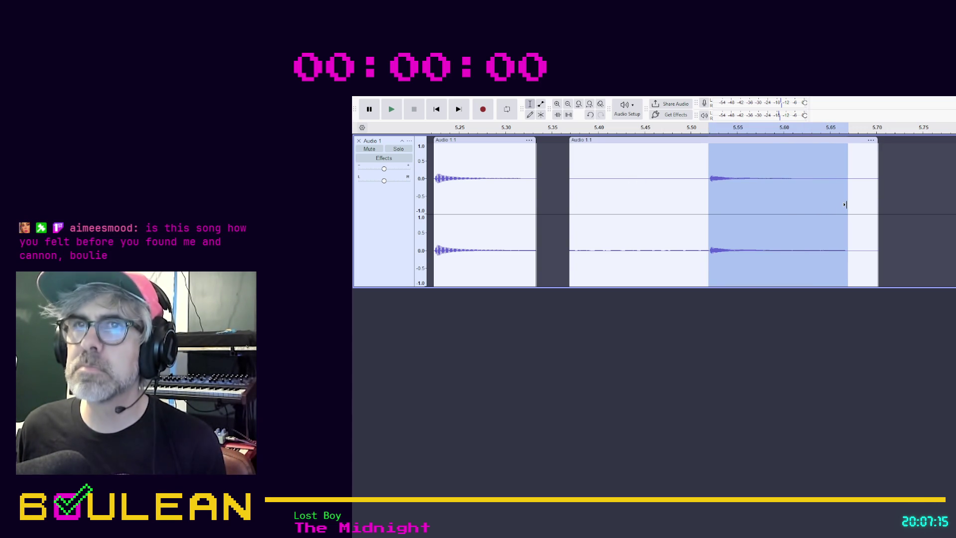
key("ctrl+i")
left_click(856, 142)
key("Delete")
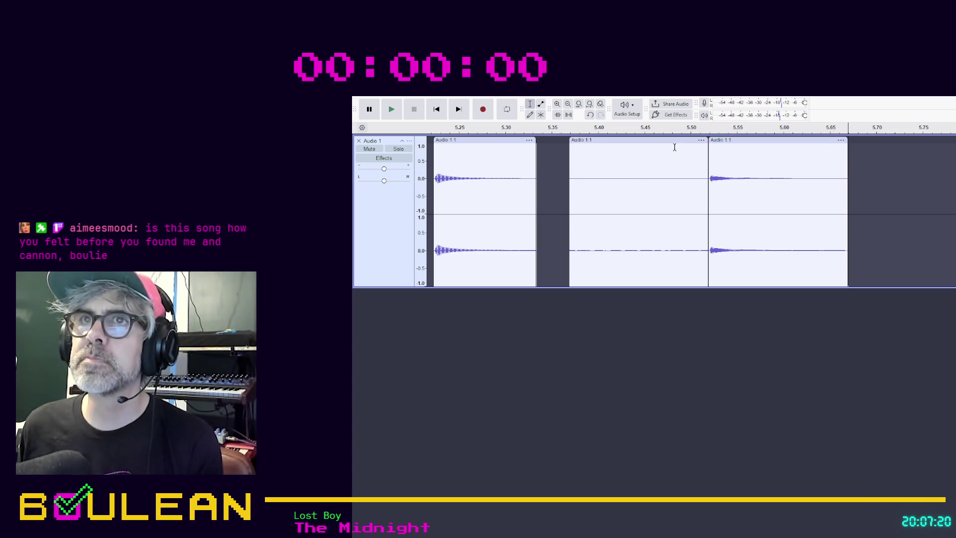
left_click(675, 144)
key("Delete")
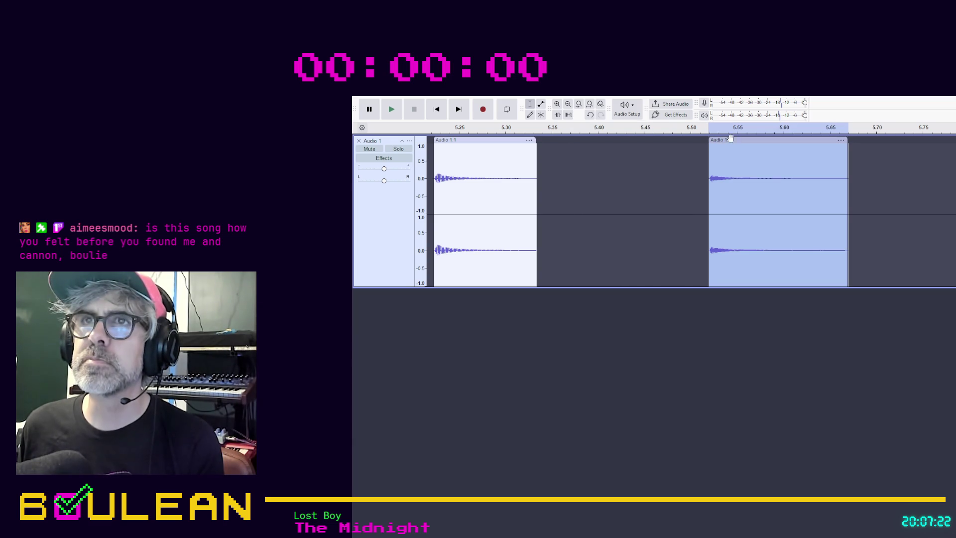
left_click(732, 141)
left_click(391, 119)
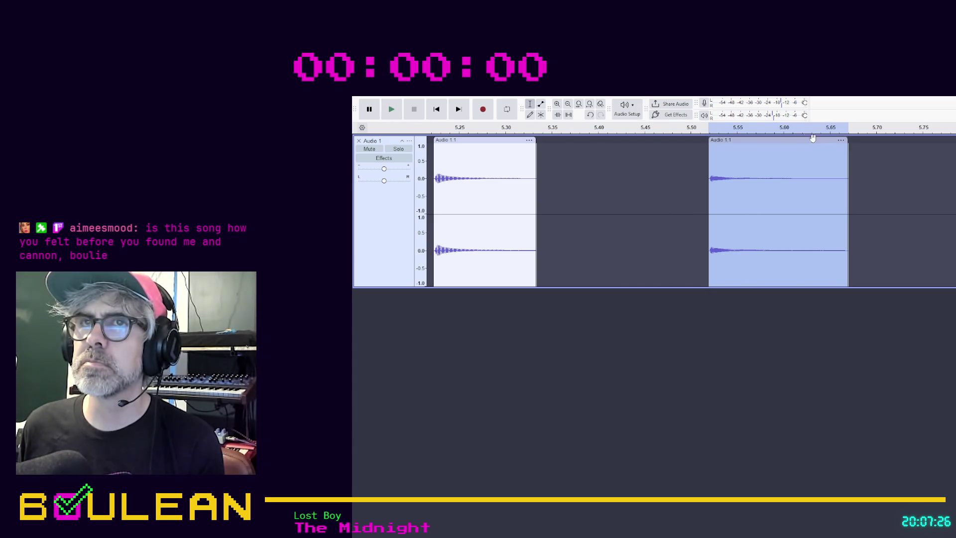
left_click_drag(795, 144, 631, 144)
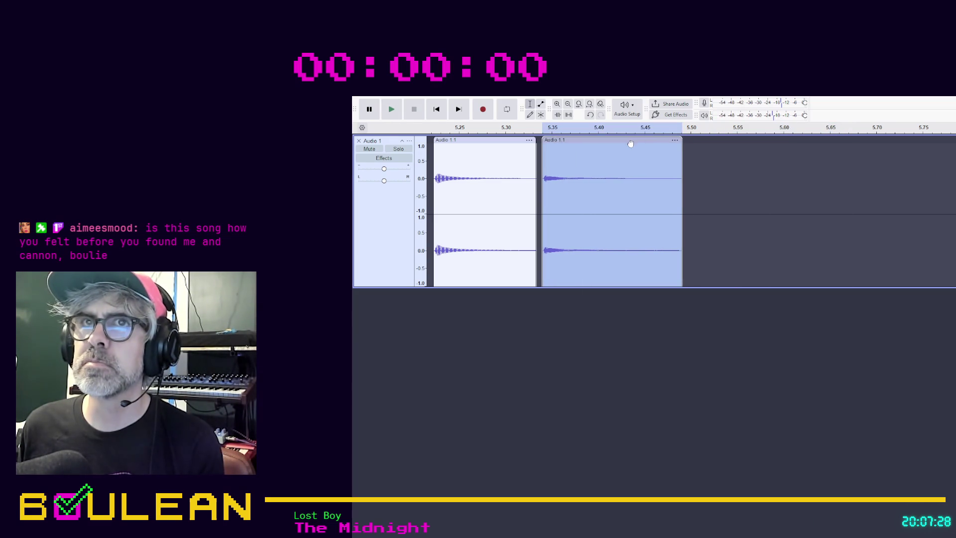
Step: Pack the next hit clip directly after the first one near 4.6 s
scroll(904, 187, "down", 3)
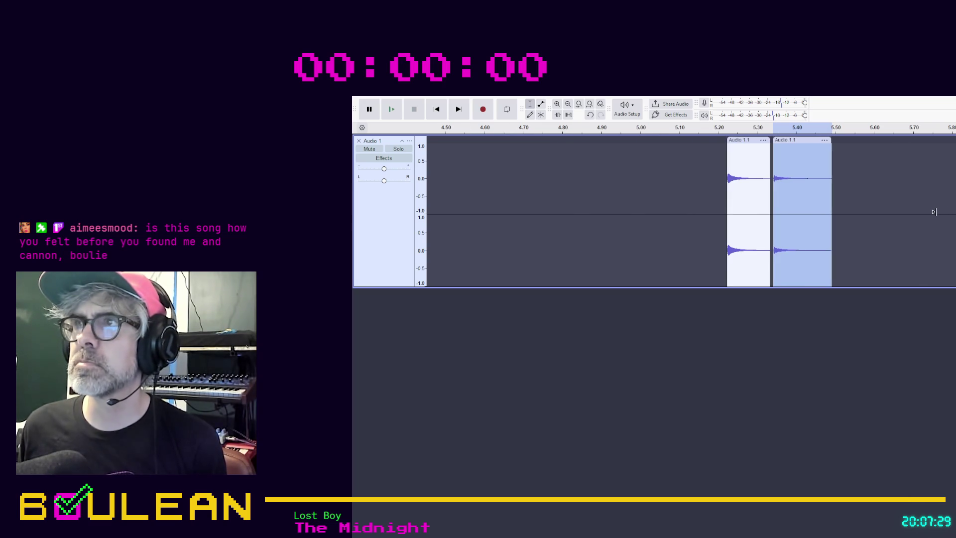
left_click_drag(954, 144, 904, 160)
mouse_move(735, 141)
left_mouse_down()
mouse_move(435, 158)
mouse_move(473, 159)
mouse_move(463, 160)
left_mouse_up()
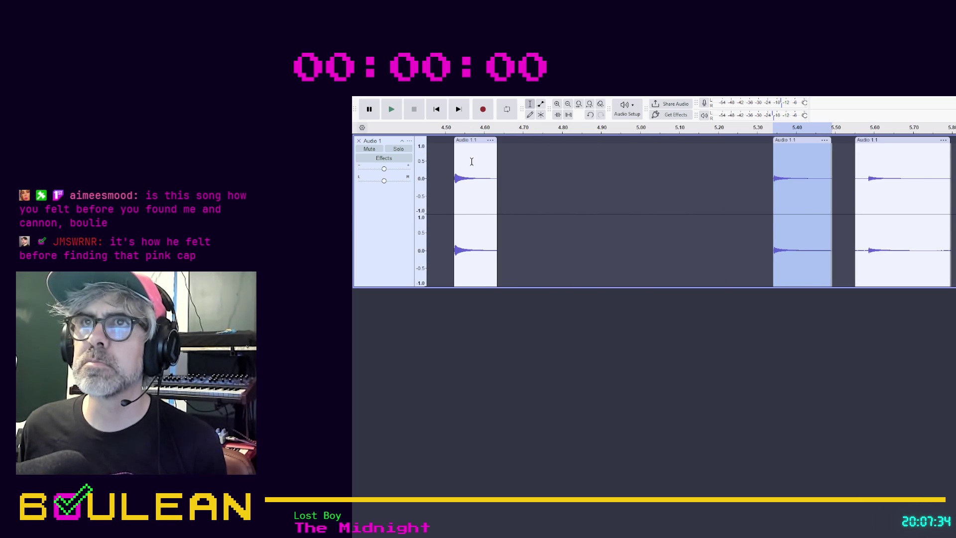
left_click(882, 140)
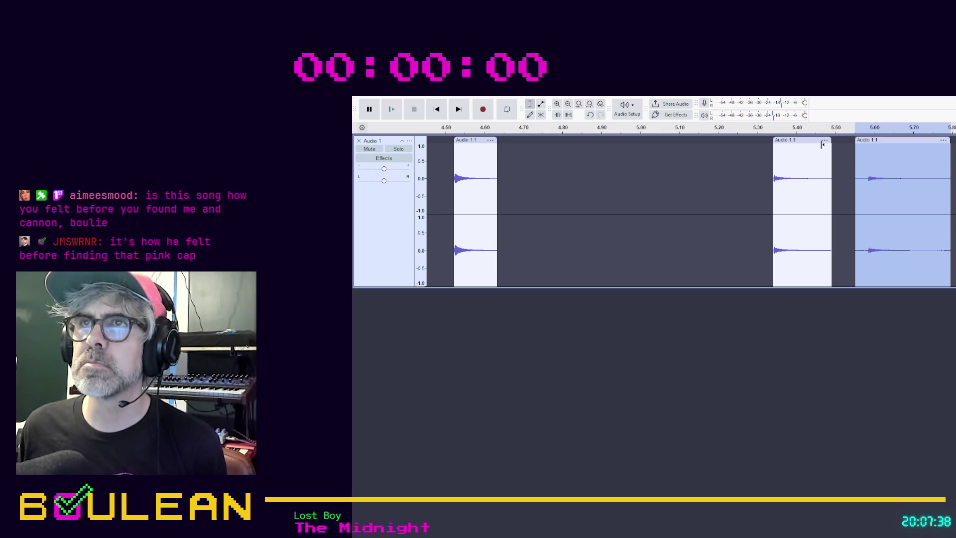
left_click_drag(813, 143, 542, 145)
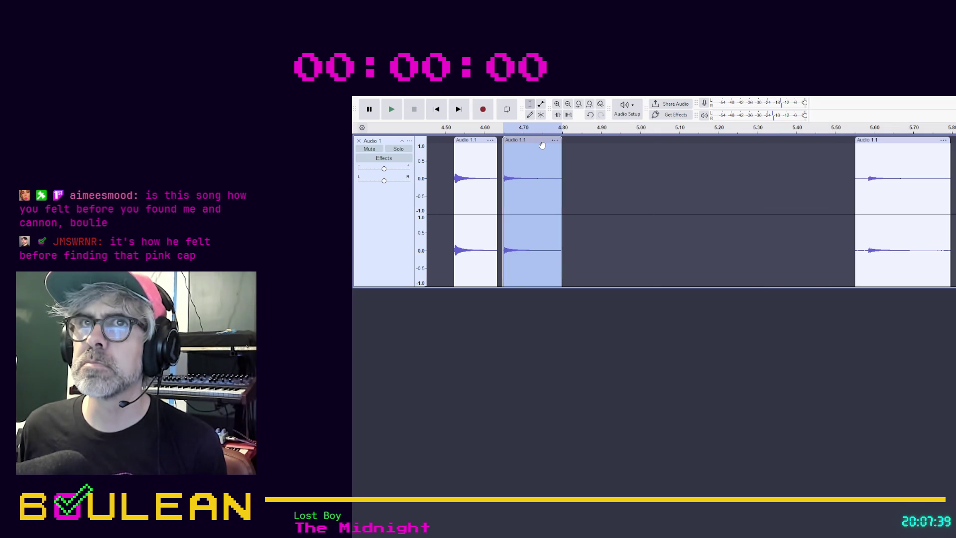
Step: Split the clip starting near 6.65 s at about 6.73 s, just before its hit
scroll(880, 188, "up", 1)
scroll(879, 189, "up", 1)
scroll(917, 196, "right", 5)
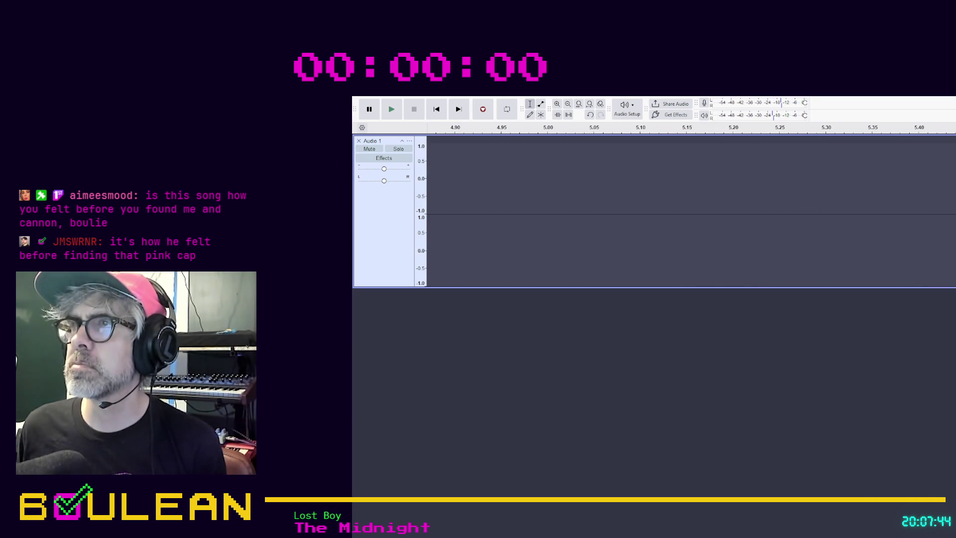
scroll(916, 197, "up", 3)
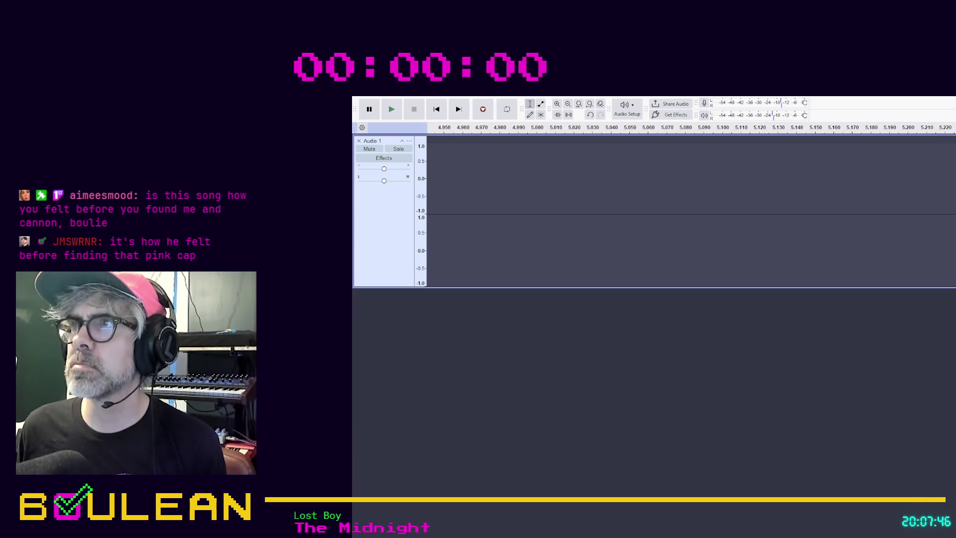
scroll(892, 193, "down", 3)
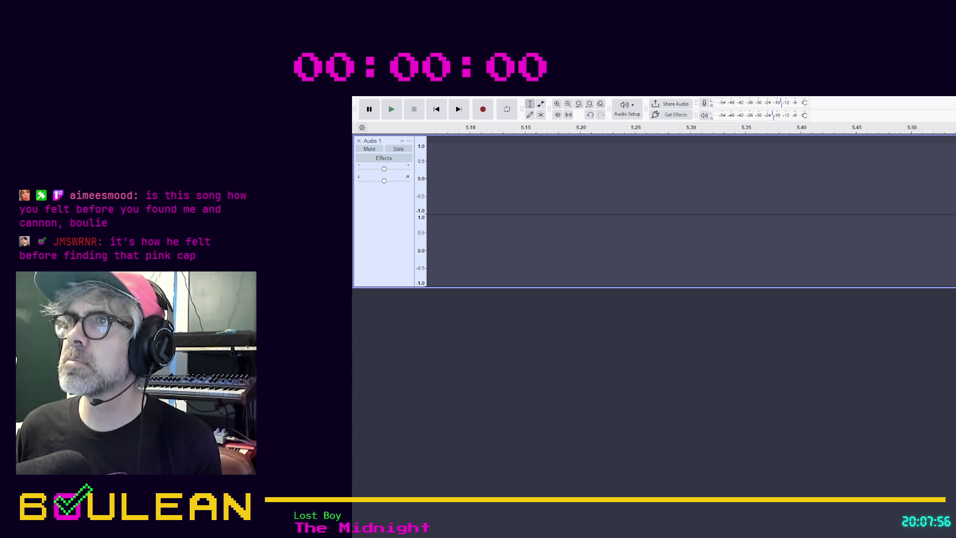
scroll(687, 212, "right", 5)
scroll(687, 211, "right", 10)
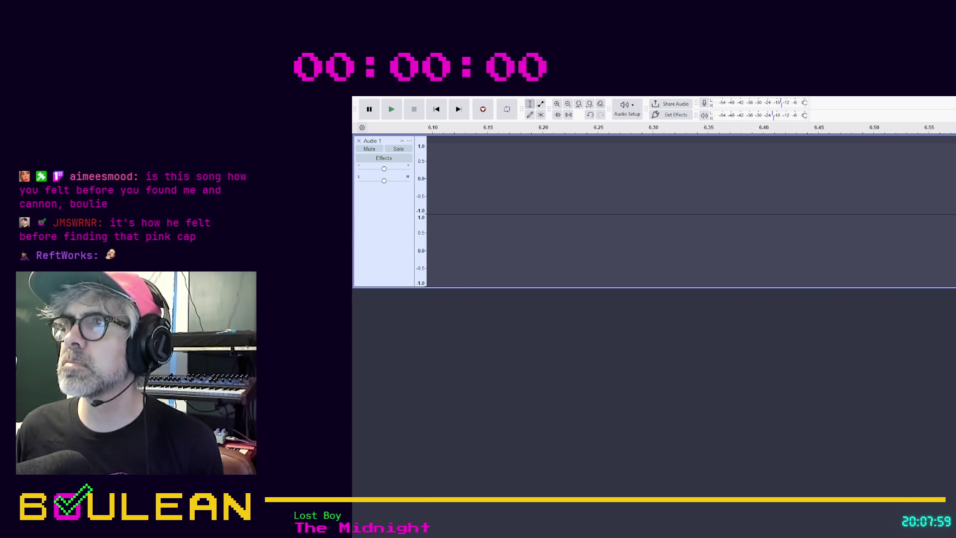
scroll(947, 194, "right", 4)
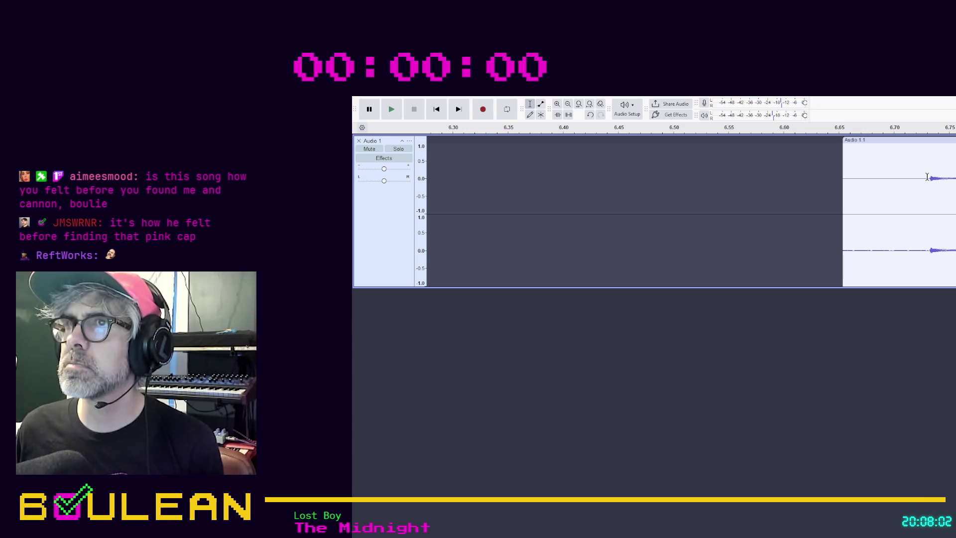
left_click_drag(927, 177, 955, 178)
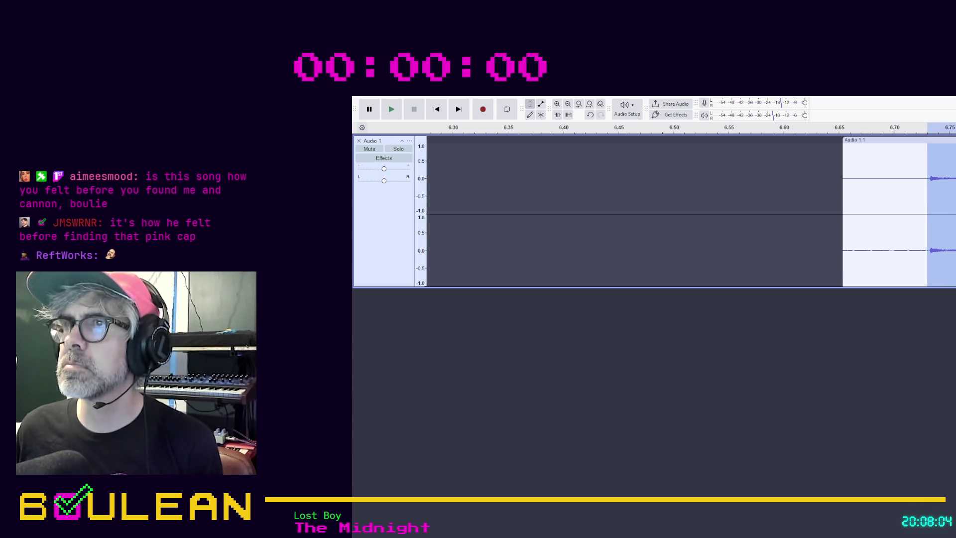
key("ctrl+i")
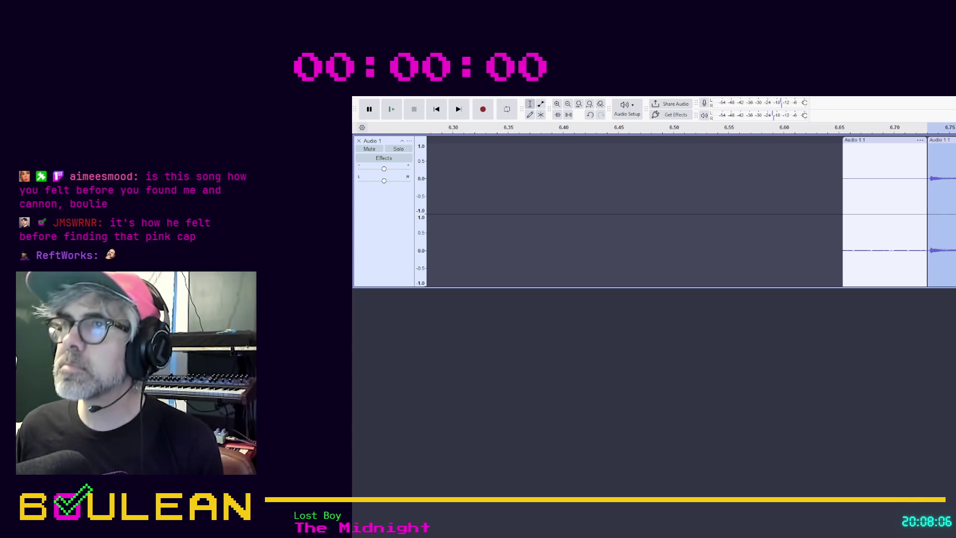
left_click(948, 178)
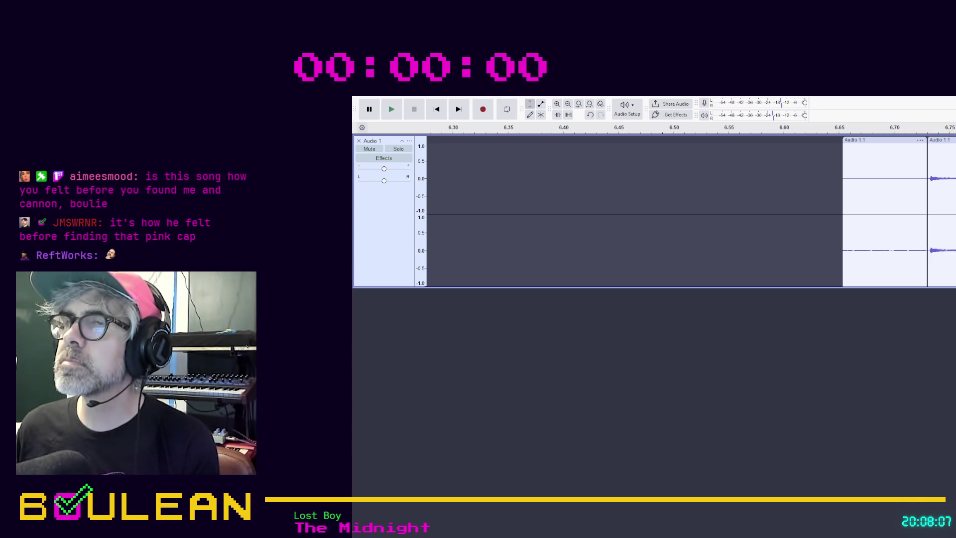
Step: Delete the silent lead-in before the hit and move the hit clip left into the gap
left_click(869, 138)
key("Delete")
left_click_drag(953, 147, 475, 148)
Step: Split the next clip where its hit starts, delete the silent piece, and butt the hit against the previous clip
left_click_drag(953, 149, 693, 164)
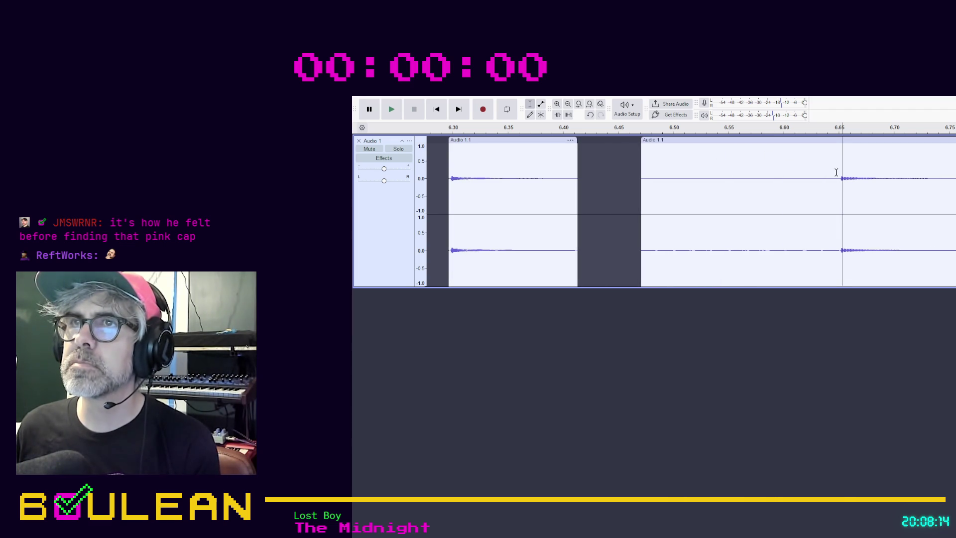
left_click_drag(839, 178, 954, 179)
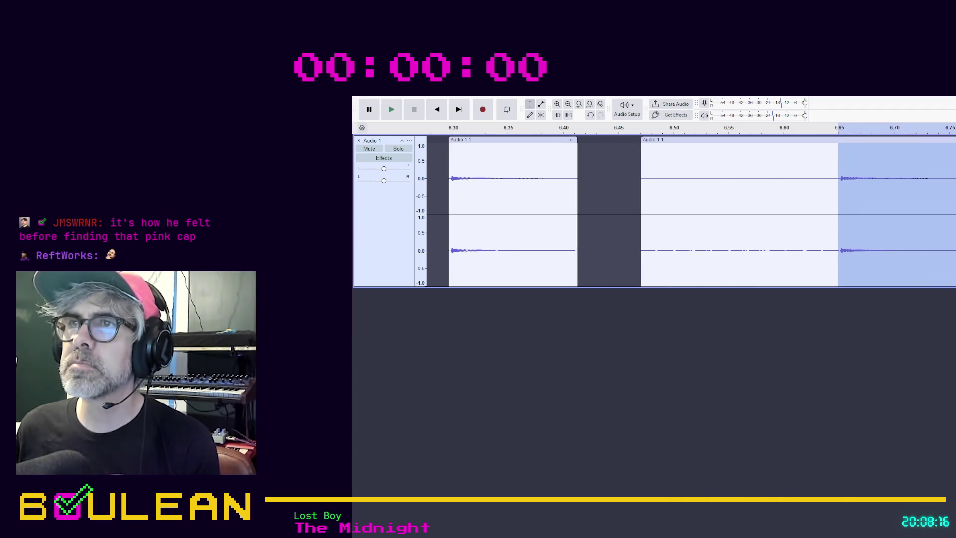
key("ctrl+i")
key("ctrl+shift+a")
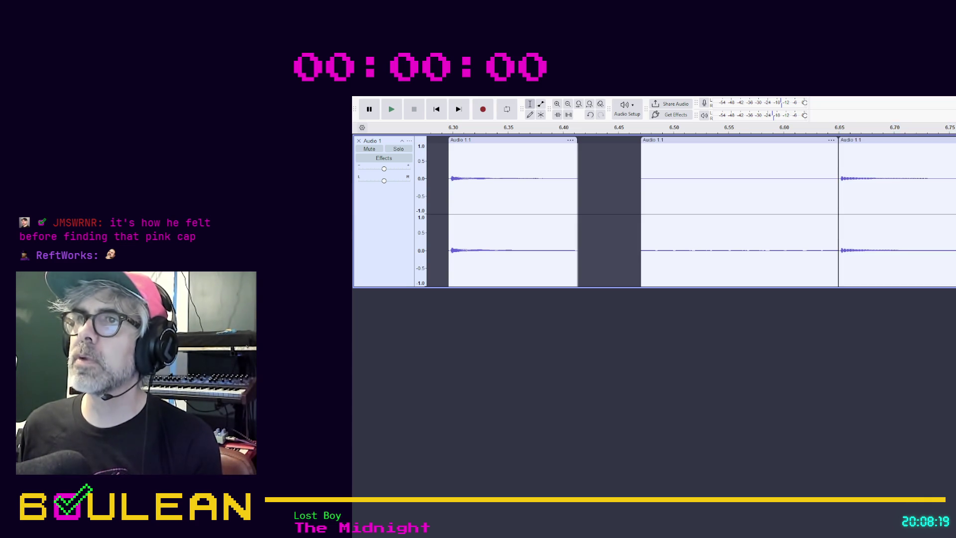
left_click(822, 140)
key("Delete")
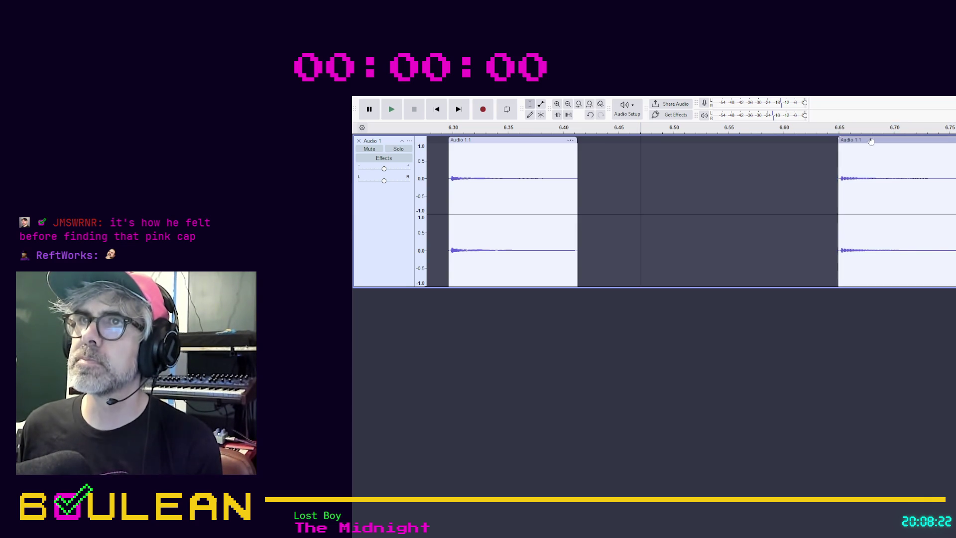
left_click_drag(871, 140, 617, 156)
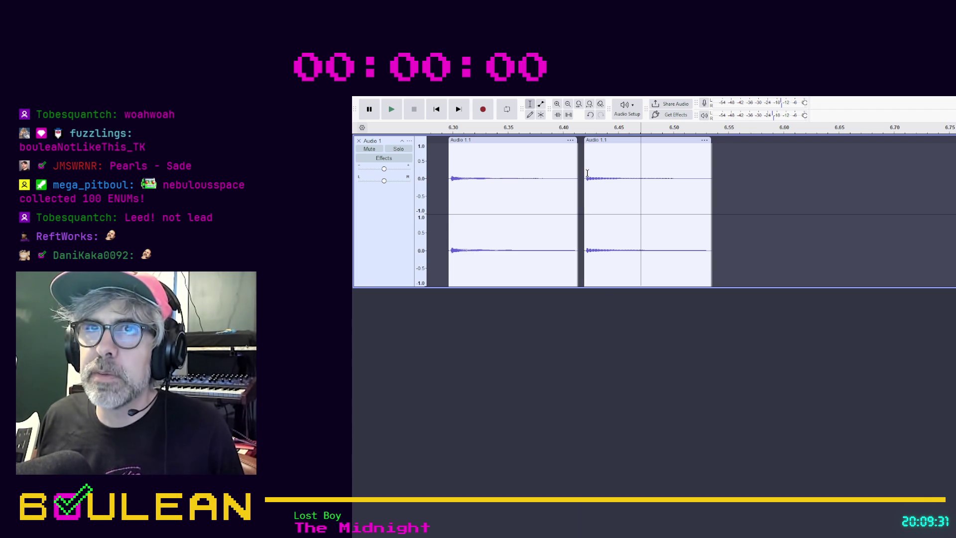
Step: Split off and delete the trailing silence after the second hit clip
left_click(675, 174)
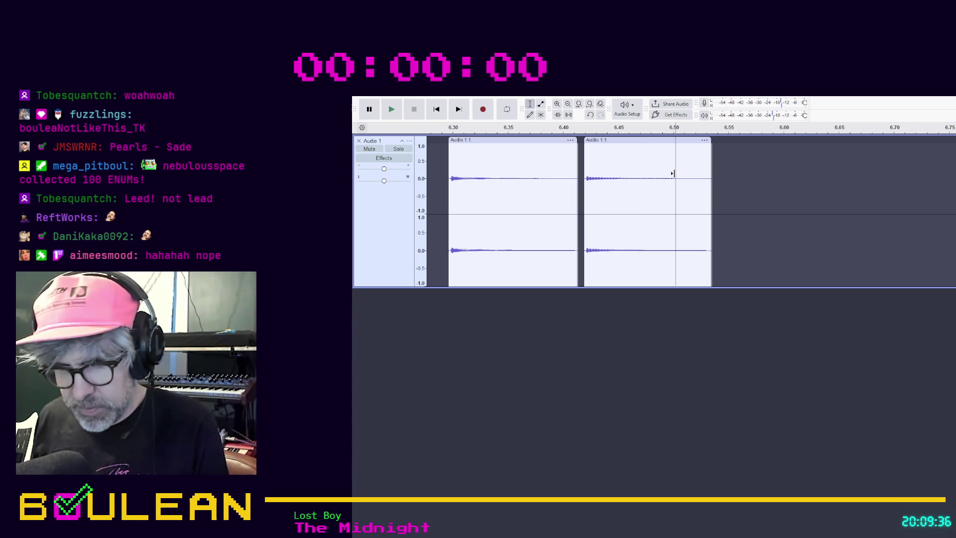
key("ctrl+i")
double_click(699, 163)
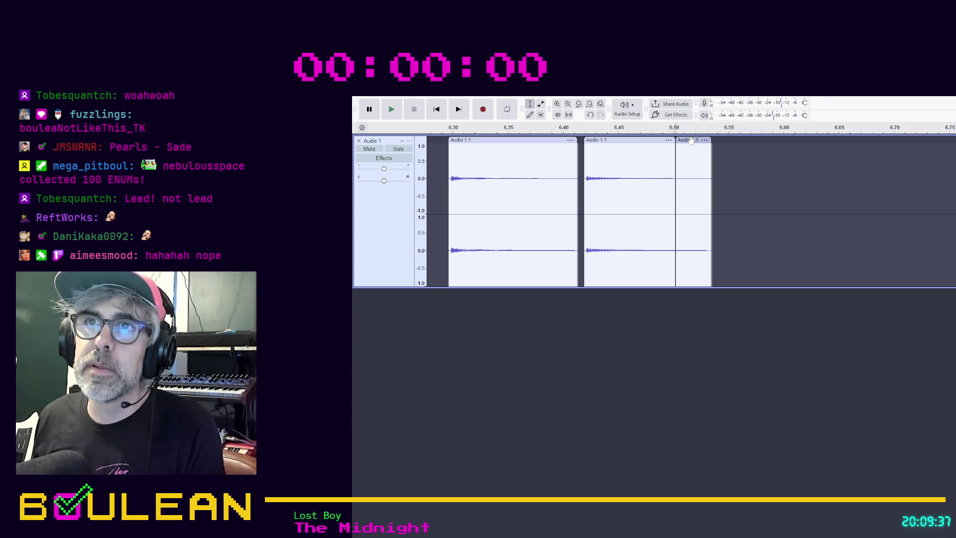
key("Delete")
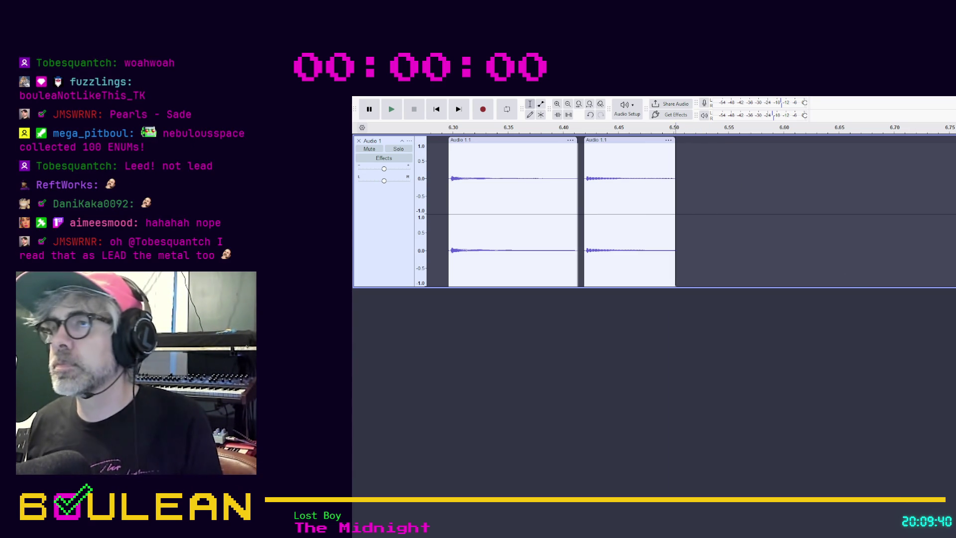
scroll(841, 269, "right", 5)
scroll(654, 212, "right", 10)
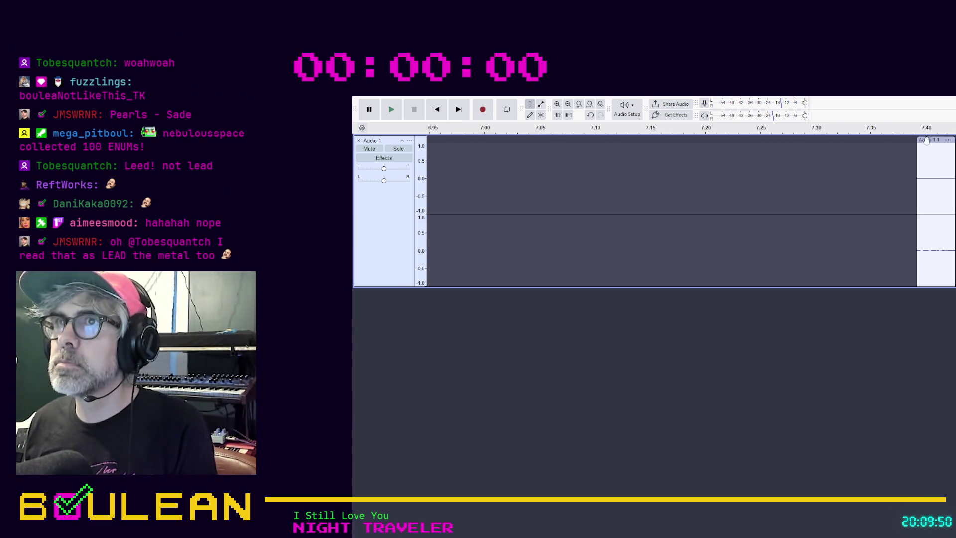
Step: Move a later hit clip to about 7.00 s and place the next clip right after it
left_click_drag(936, 140, 465, 140)
left_click_drag(936, 140, 683, 197)
scroll(687, 211, "down", 3)
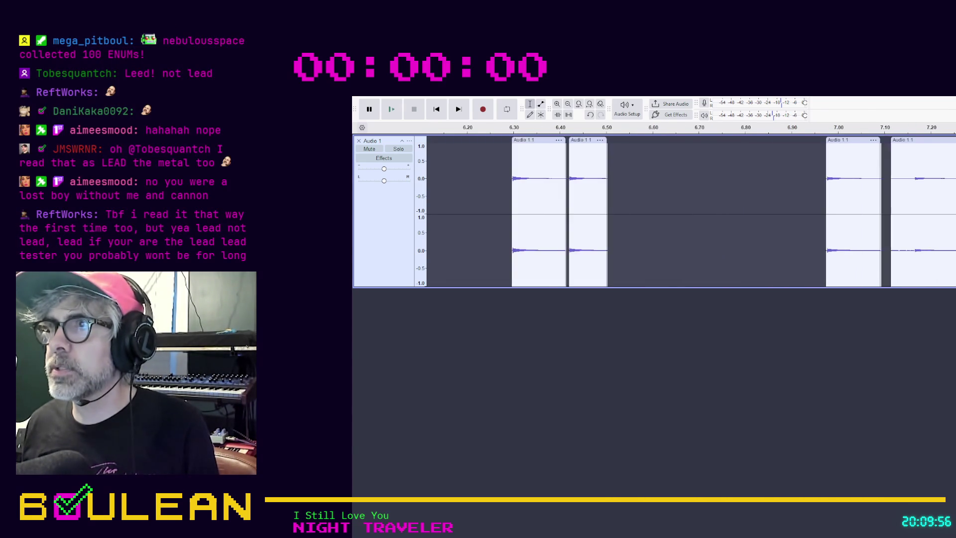
scroll(912, 225, "up", 3)
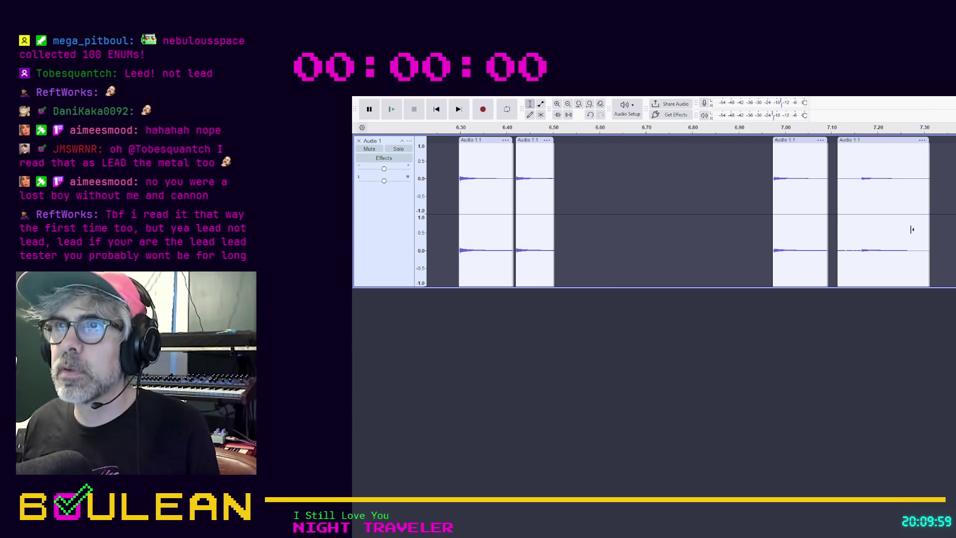
Step: Cut that clip down to 7.16–7.26 s, deleting the pieces on either side
left_click_drag(909, 248, 860, 243)
key("ctrl+i")
left_click(919, 140)
key("Delete")
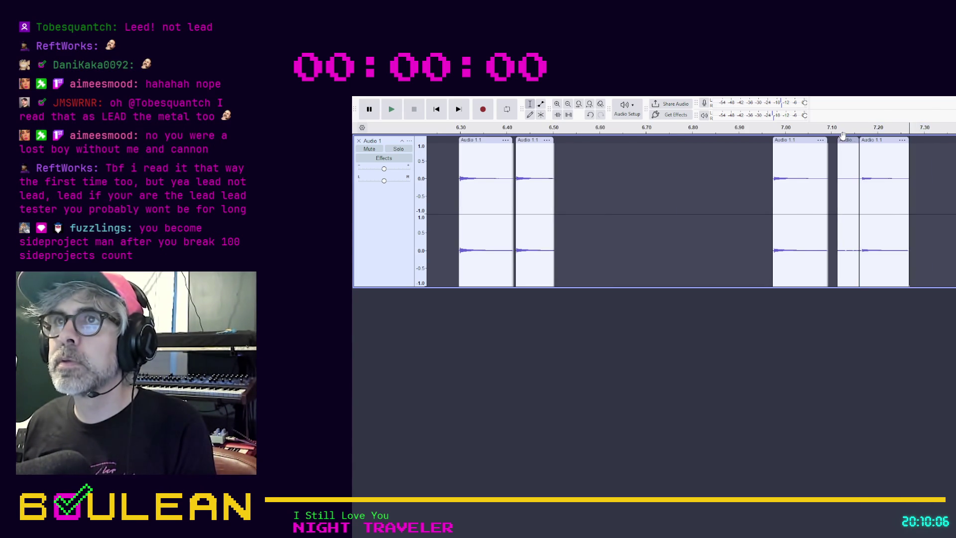
left_click(846, 138)
key("Delete")
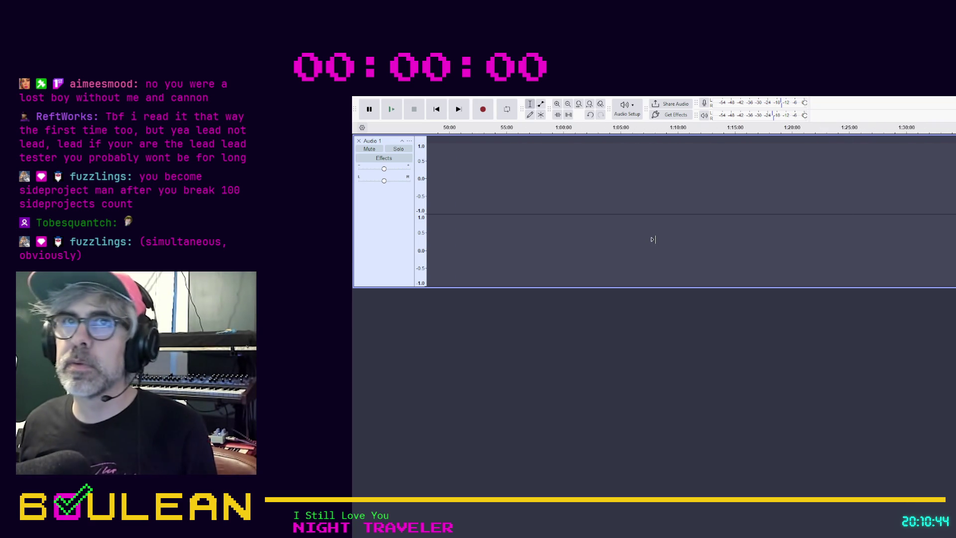
Step: Zoom back in until the ruler shows roughly 0 to 1:15:00 at the track start
scroll(652, 239, "down", 10)
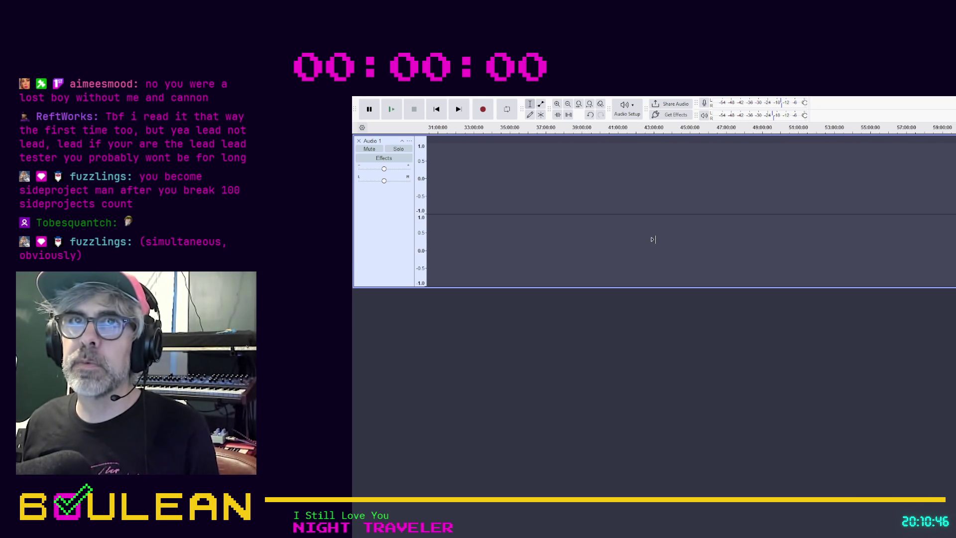
scroll(655, 240, "left", 10)
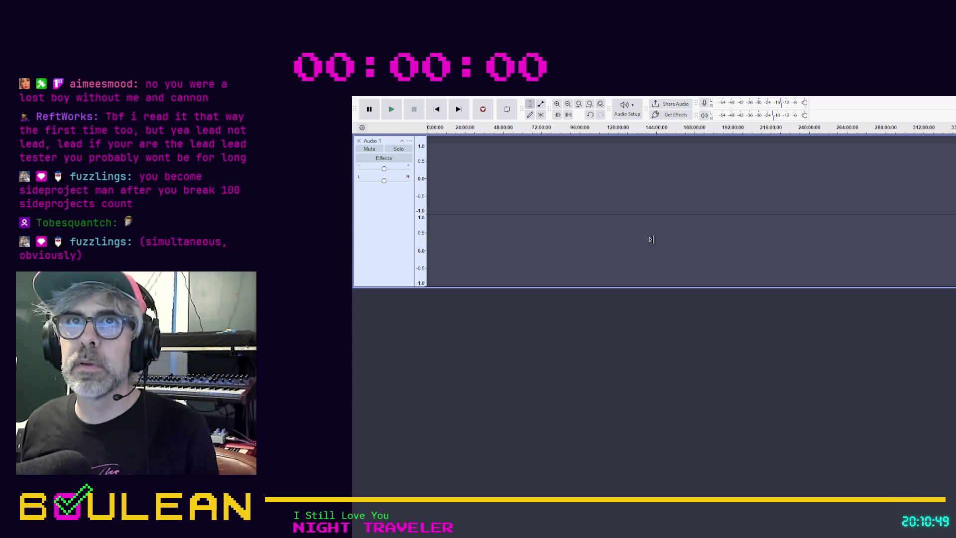
scroll(688, 193, "down", 2)
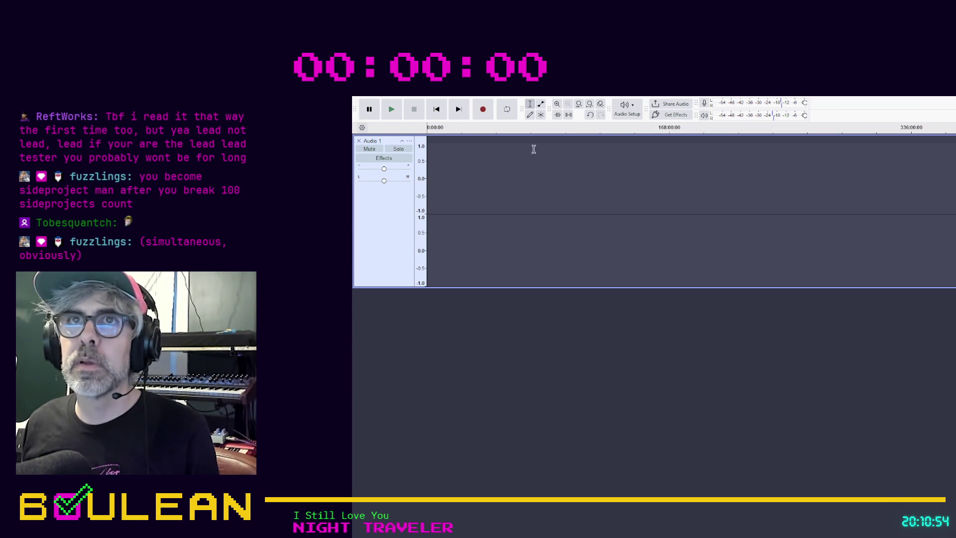
left_click(558, 105)
left_click(558, 105)
left_click(557, 105)
left_click(558, 105)
left_click(558, 105)
left_click(558, 105)
left_click(558, 105)
left_click(557, 105)
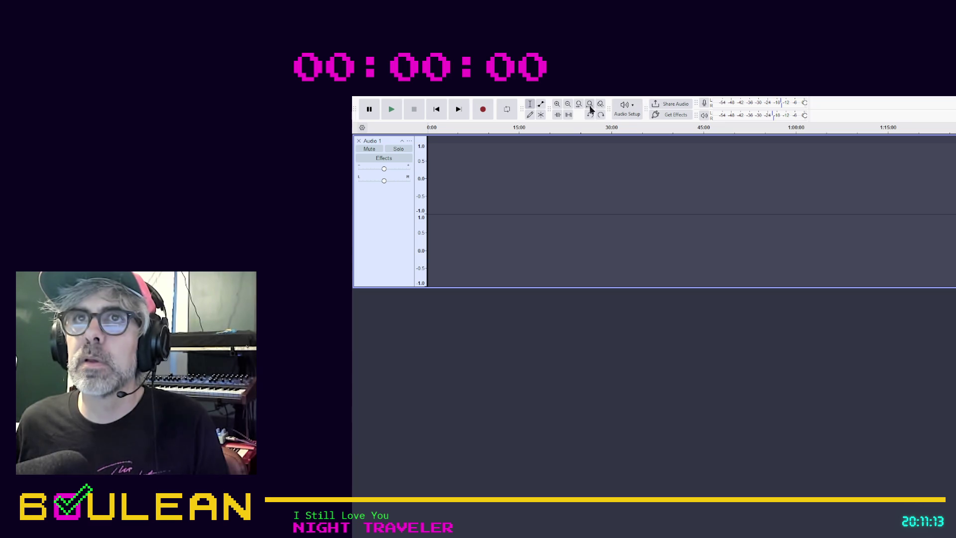
Step: Zoom in on the clips near 7.85 s and delete the tiny sliver clip at about 7.86 s
left_click(558, 104)
left_click(558, 104)
left_click(557, 104)
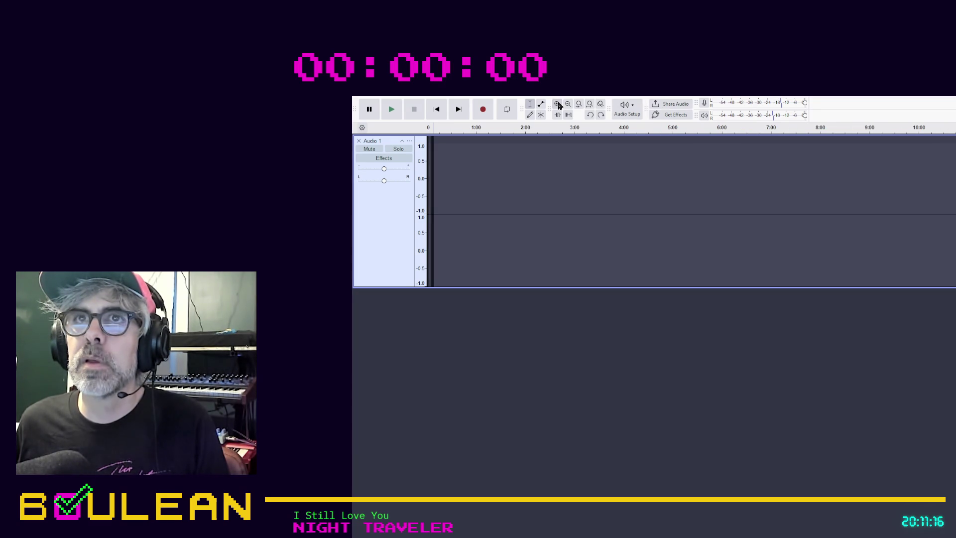
left_click(558, 105)
left_click(557, 105)
left_click(558, 105)
left_click(557, 105)
left_click(558, 105)
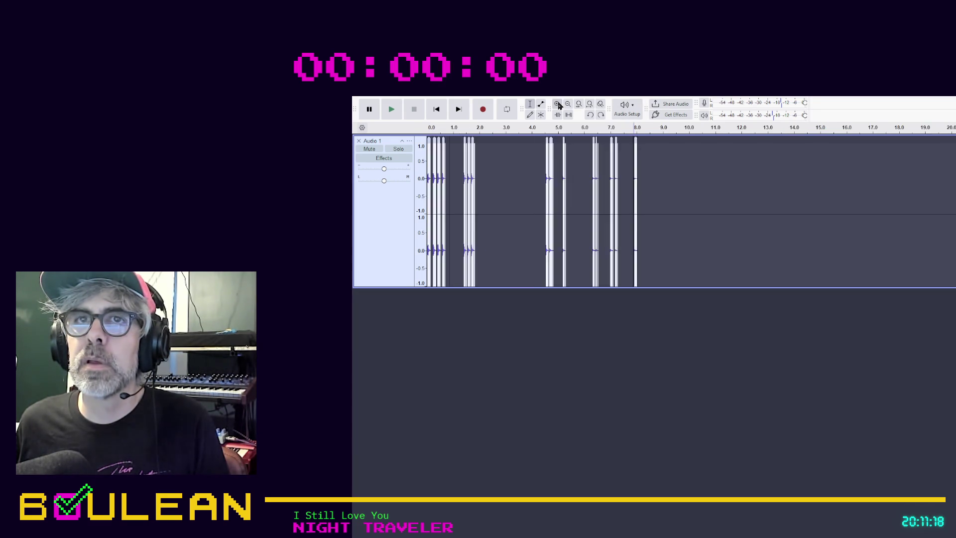
left_click(558, 104)
left_click(558, 104)
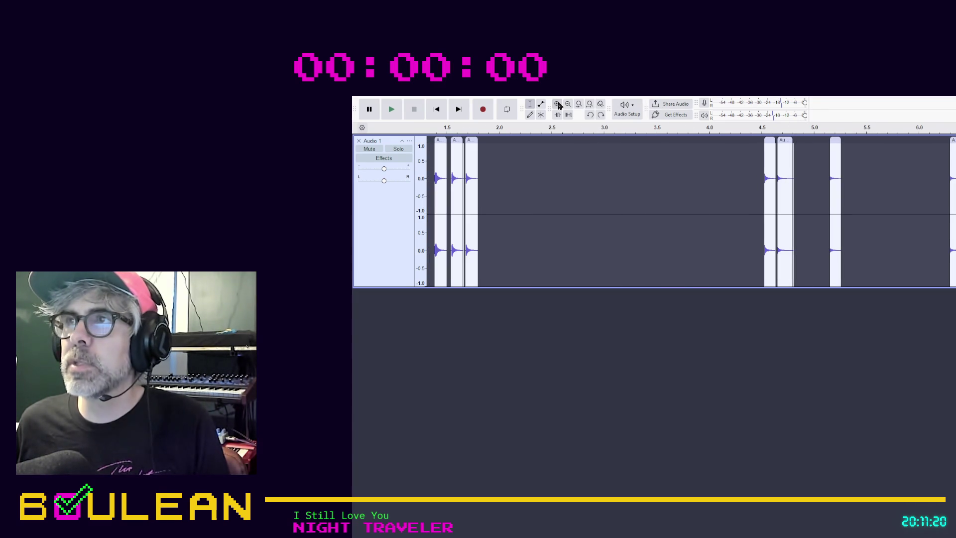
left_click(558, 104)
left_click(558, 104)
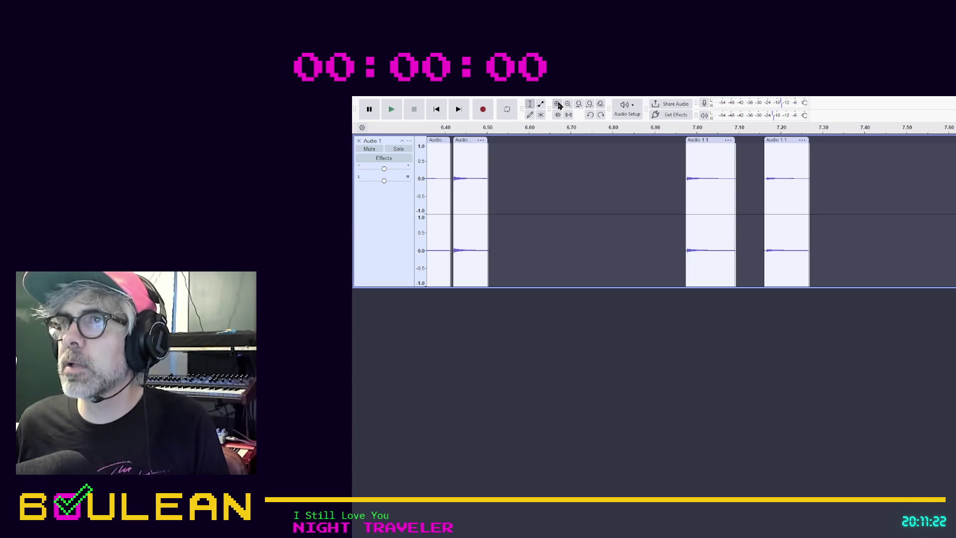
left_click(557, 104)
left_click(558, 104)
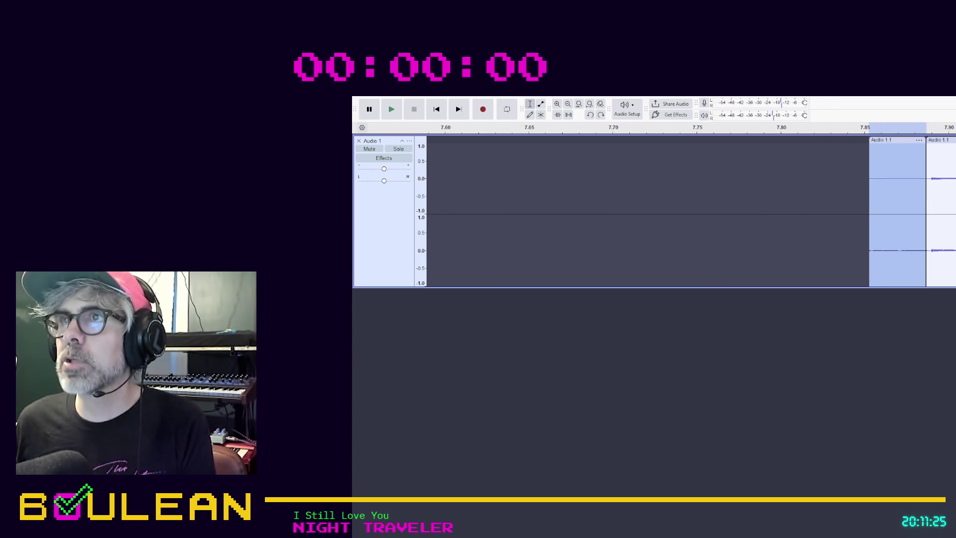
key("alt+period")
left_click(892, 140)
key("Delete")
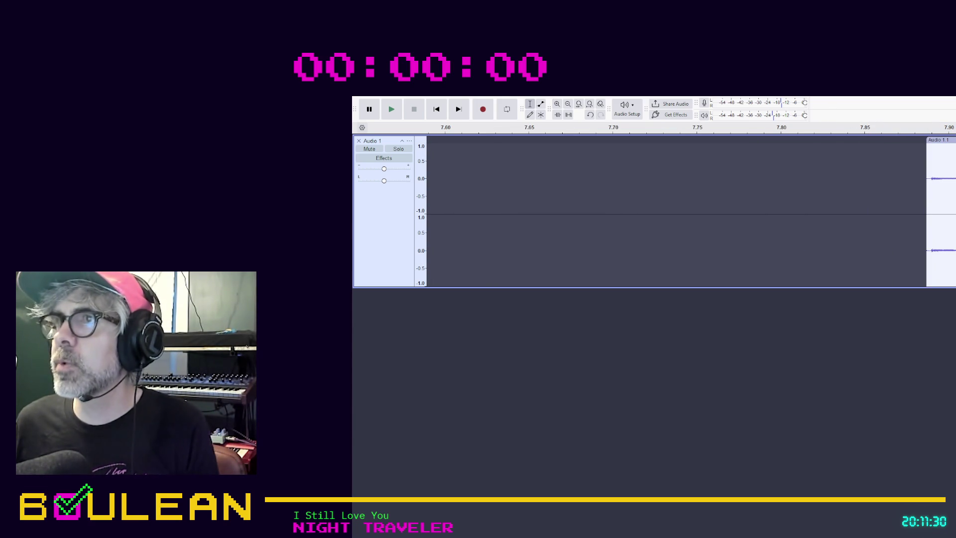
Step: Move one Audio 1.1 clip to about 6.70 s, the next right after it, then select the 7.28 s clip
scroll(692, 209, "down", 2)
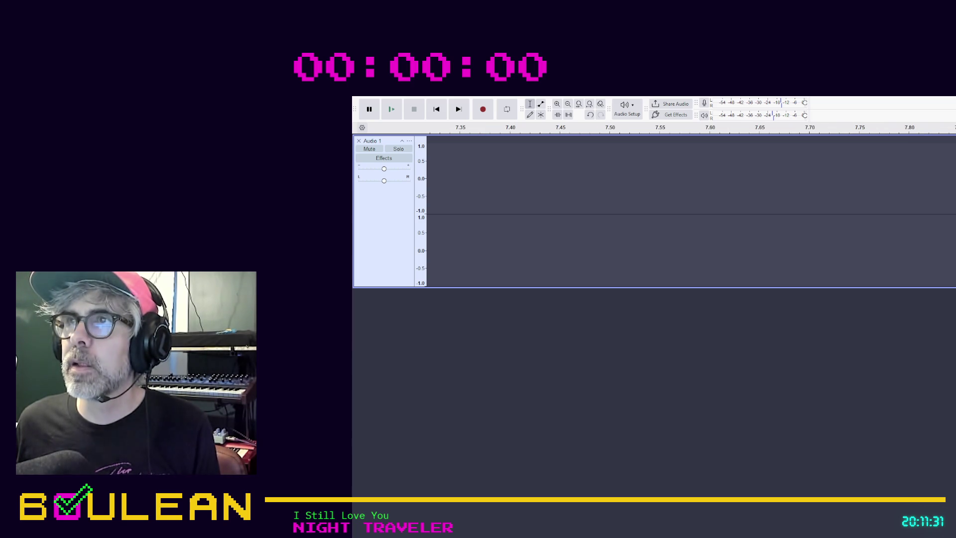
left_click_drag(953, 140, 492, 171)
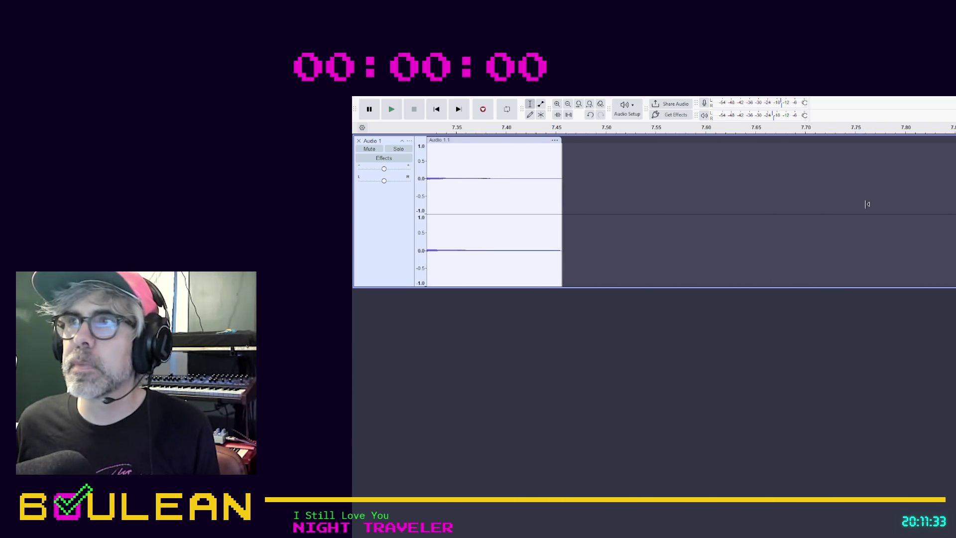
scroll(868, 206, "left", 5)
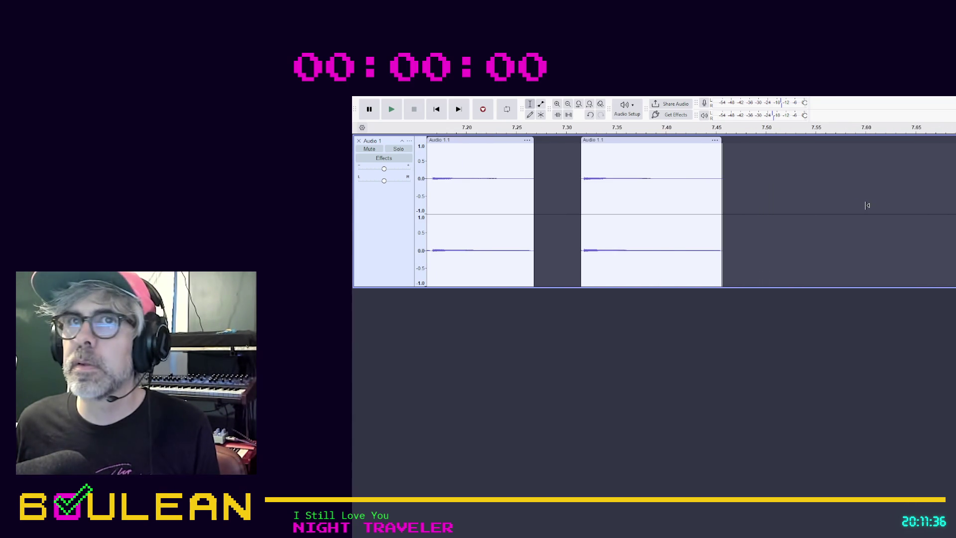
scroll(868, 205, "left", 1)
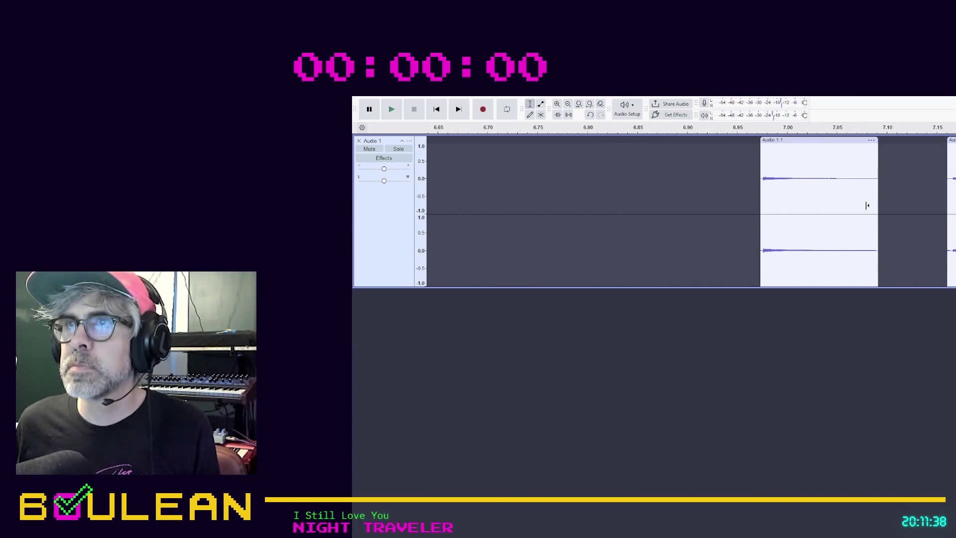
left_click_drag(819, 141, 506, 141)
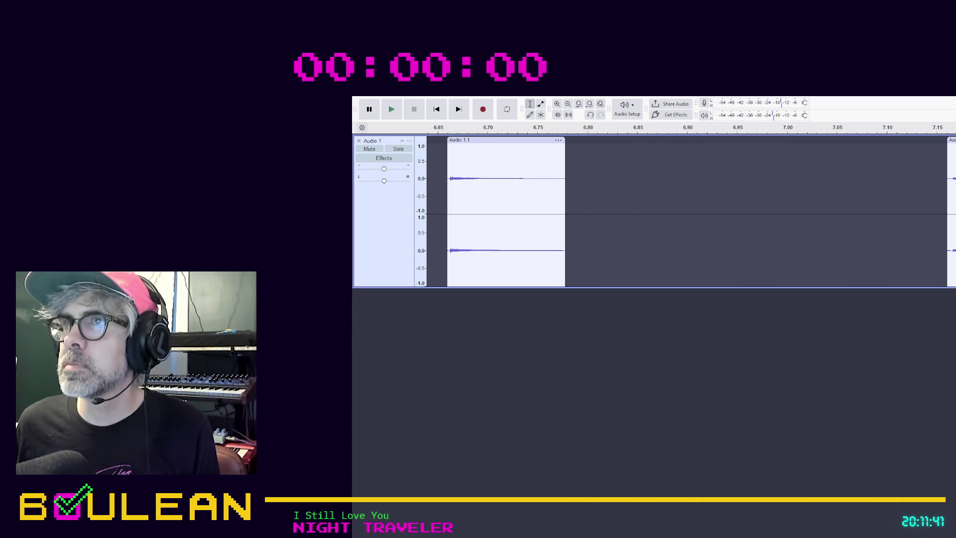
mouse_move(955, 150)
left_mouse_down()
mouse_move(632, 172)
mouse_move(650, 178)
left_mouse_up()
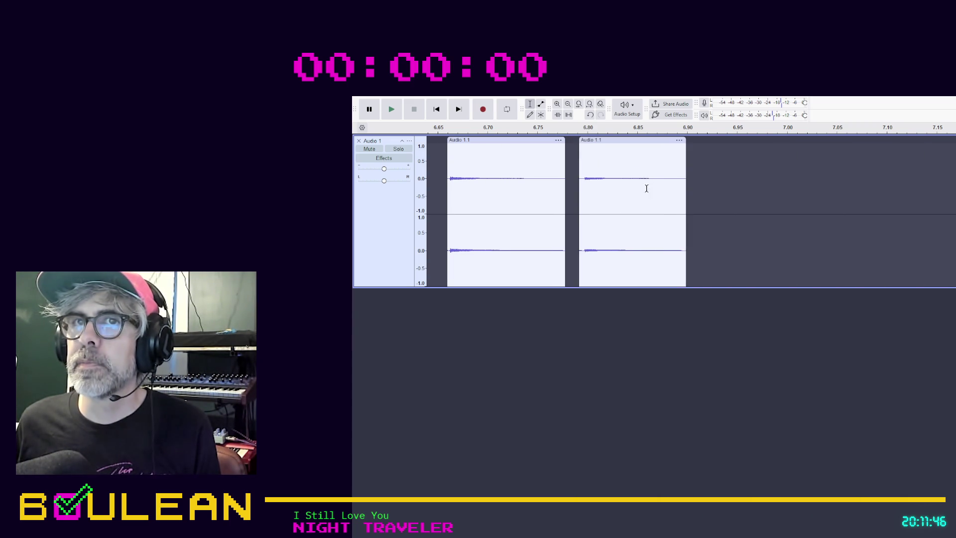
scroll(497, 239, "up", 3, "ctrl")
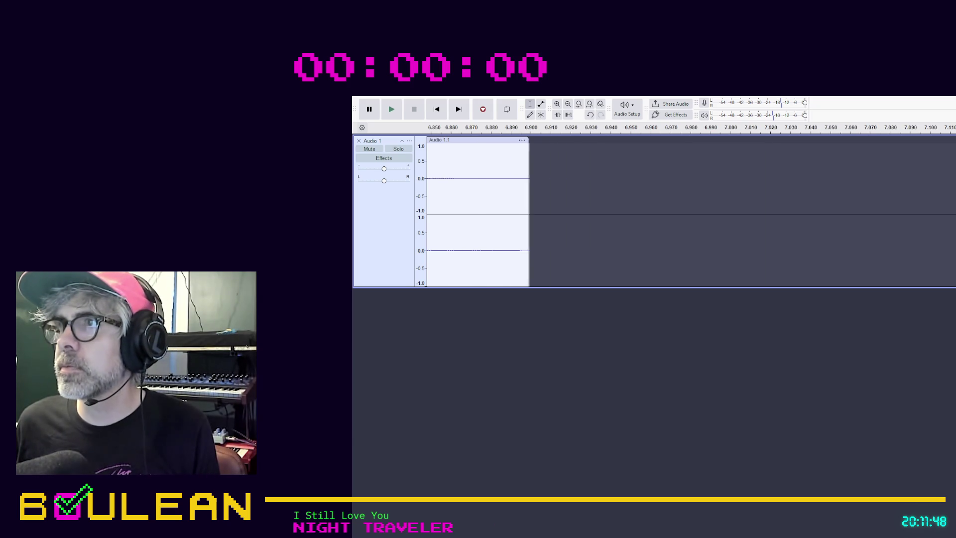
scroll(647, 209, "right", 5)
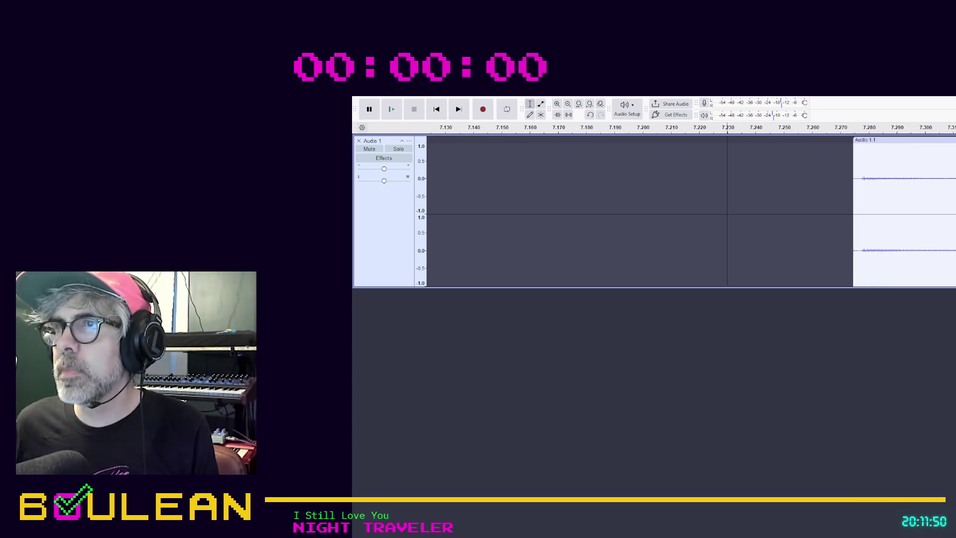
scroll(647, 209, "up", 2, "ctrl")
scroll(647, 209, "down", 1, "ctrl")
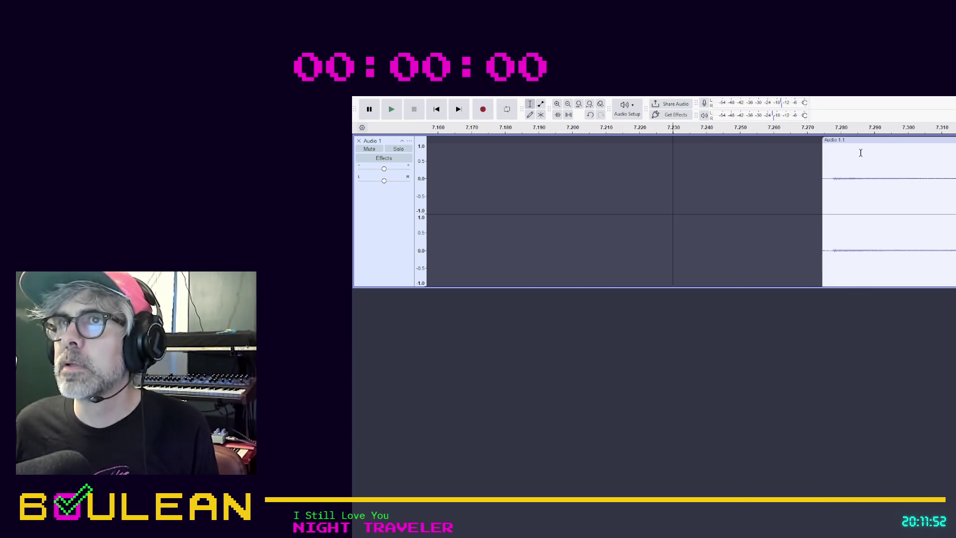
left_click(843, 141)
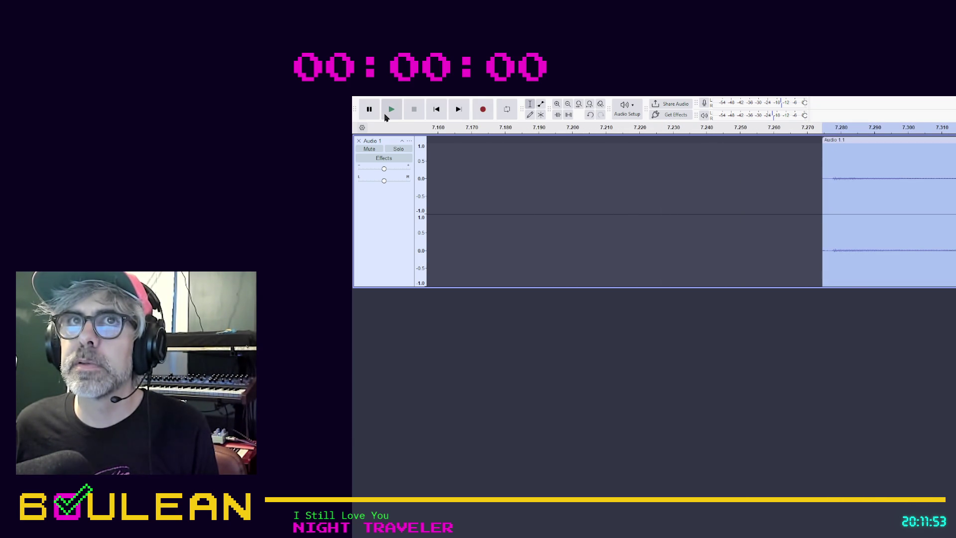
Step: Play back the selected Audio 1.1 clip starting near 7.28 s
left_click(388, 109)
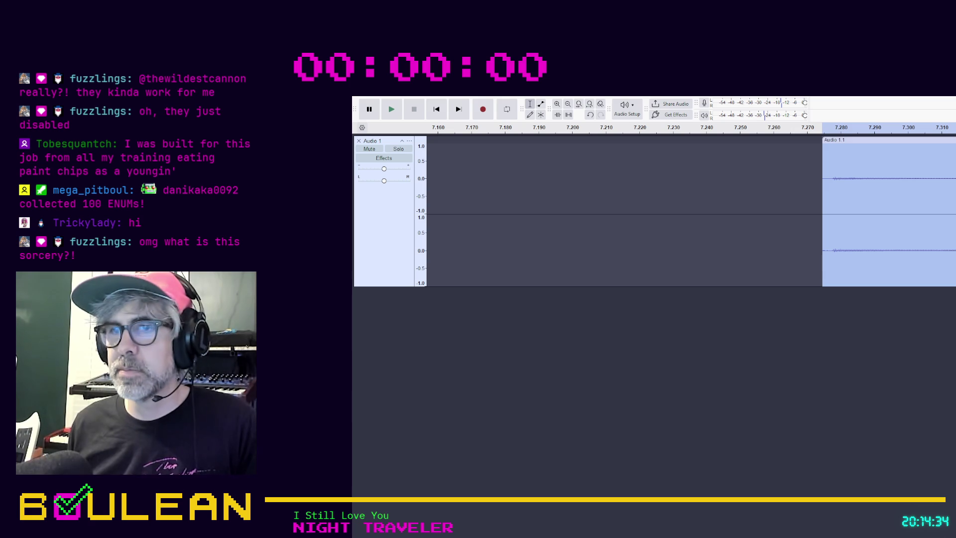
Step: Slide the hits at about 5.7 s and 6.42 s left to roughly 5.33 s and 5.50 s
scroll(632, 209, "down", 5, "ctrl")
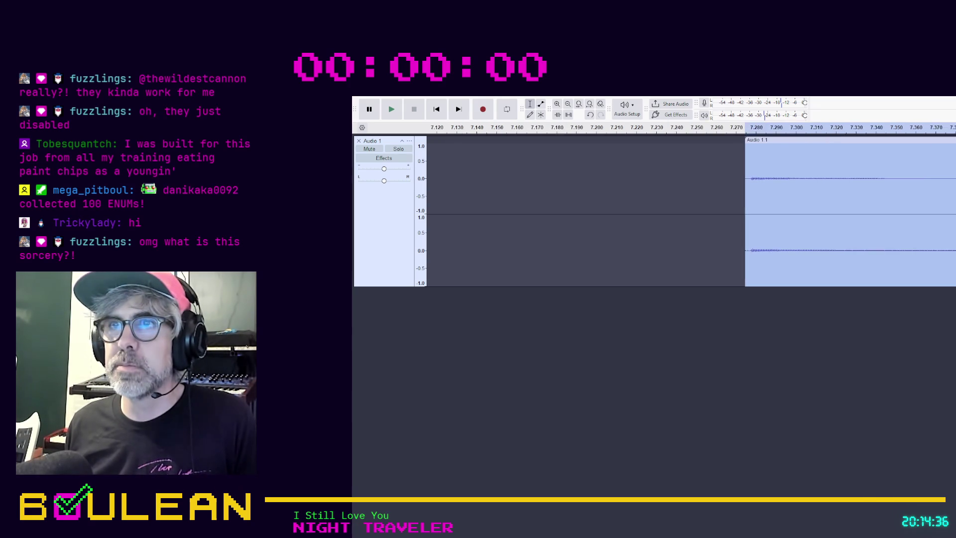
scroll(653, 210, "left", 6)
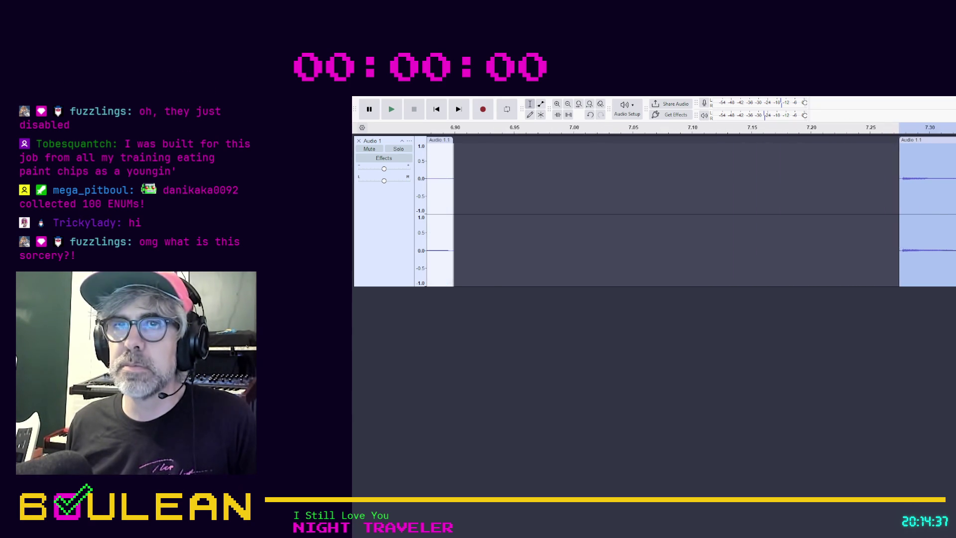
scroll(652, 209, "left", 8)
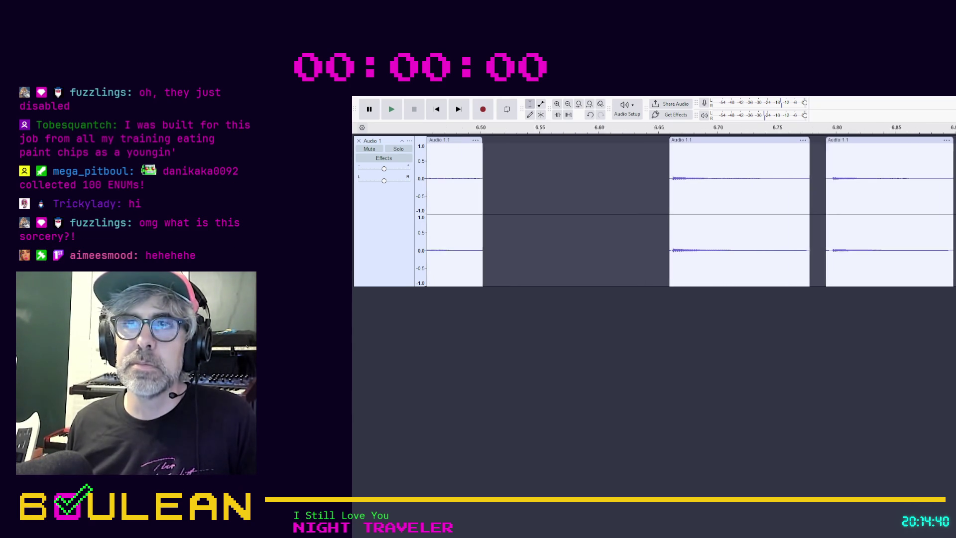
scroll(652, 209, "left", 6)
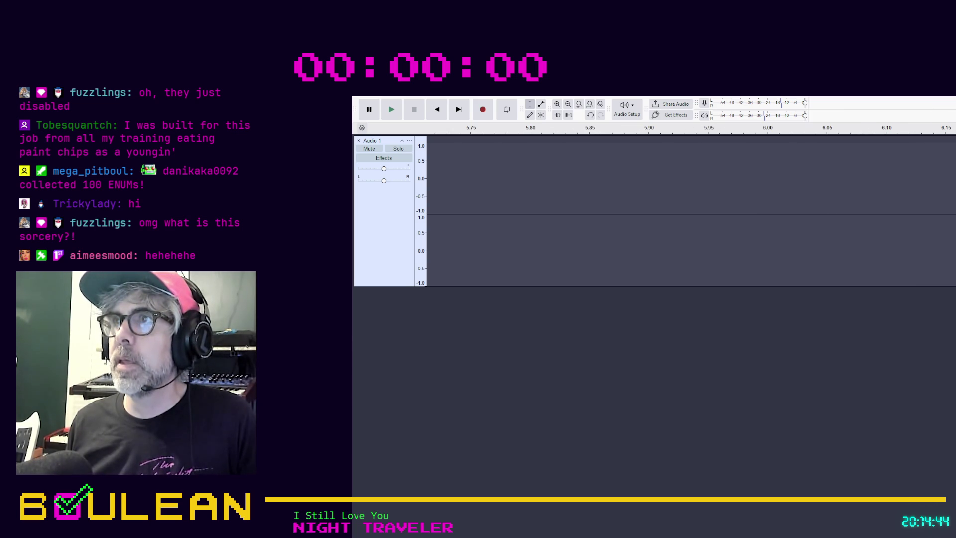
scroll(669, 199, "down", 5)
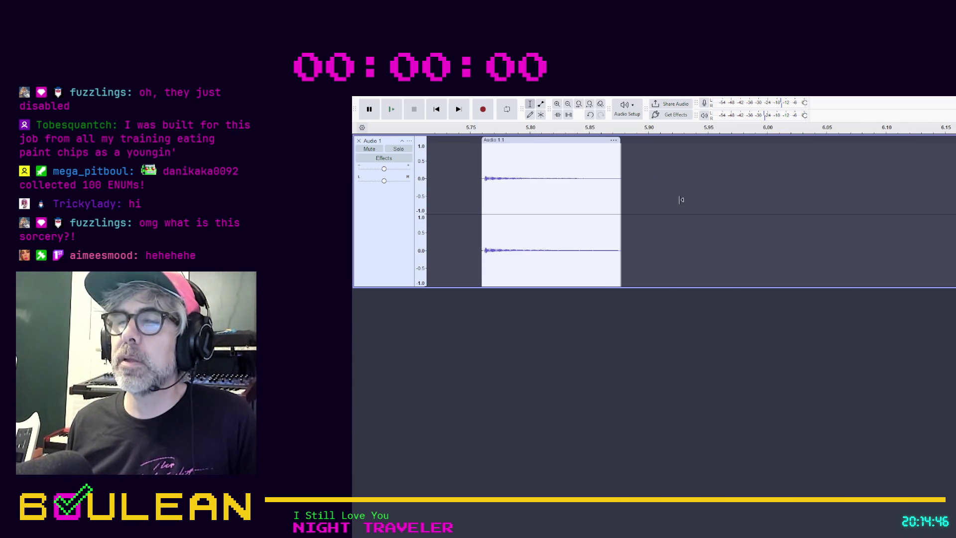
scroll(697, 211, "down", 2)
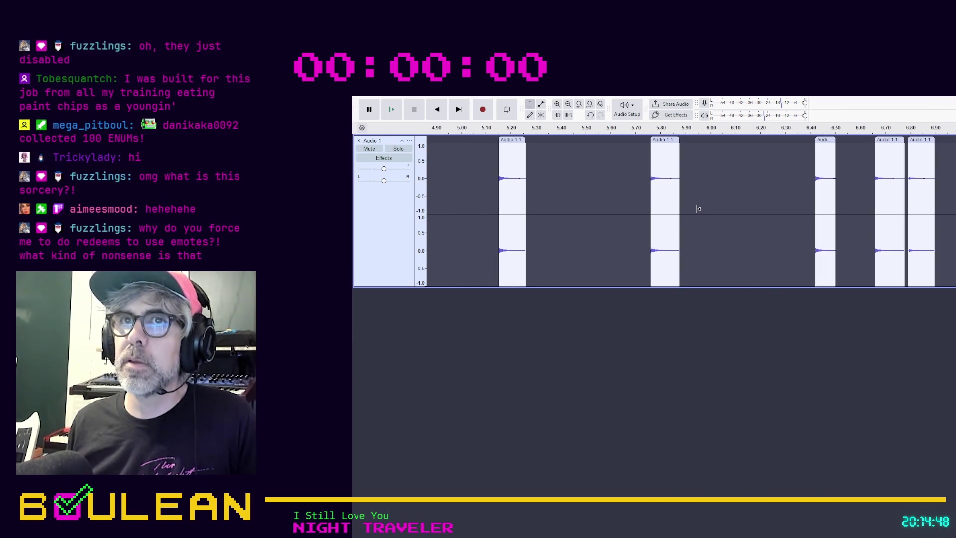
left_click_drag(629, 141, 538, 142)
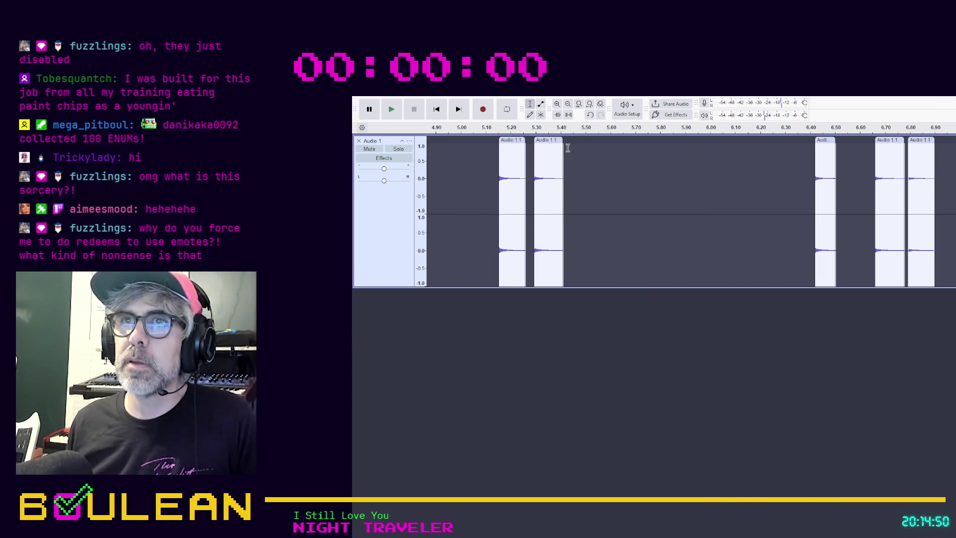
left_click_drag(826, 141, 596, 141)
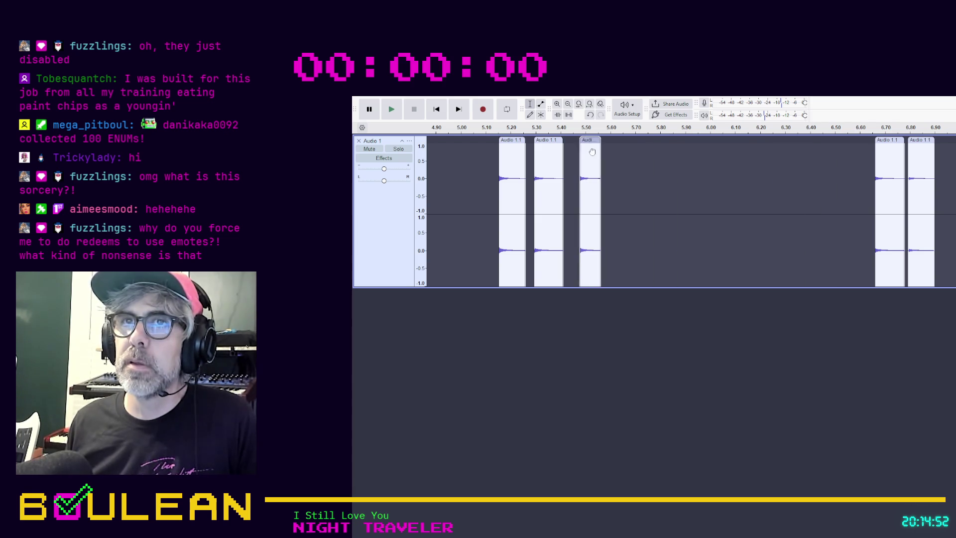
Step: Back at the timeline start, bring the hit near 1.40 s up behind the fourth clip
scroll(480, 255, "left", 10)
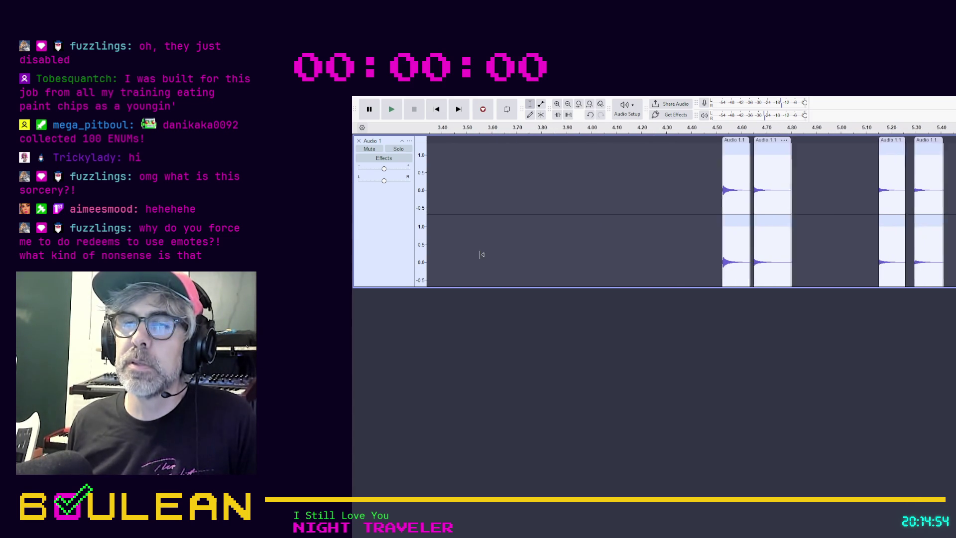
scroll(481, 254, "left", 10)
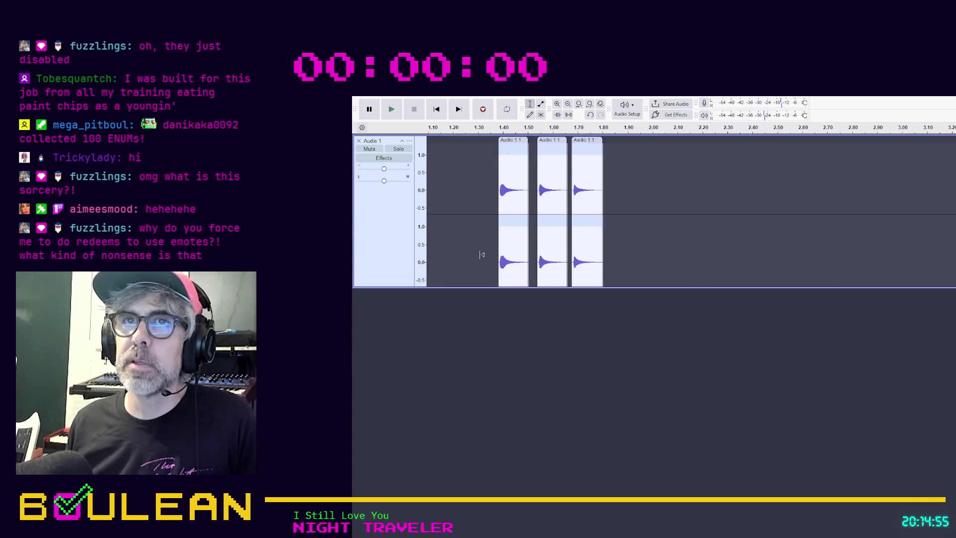
scroll(481, 254, "left", 3)
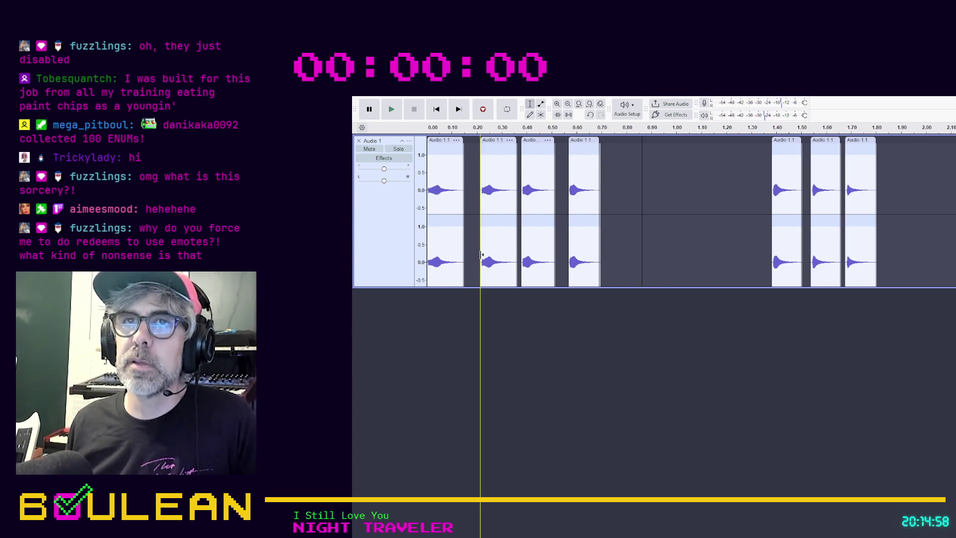
left_click_drag(786, 145, 614, 137)
left_click(670, 172)
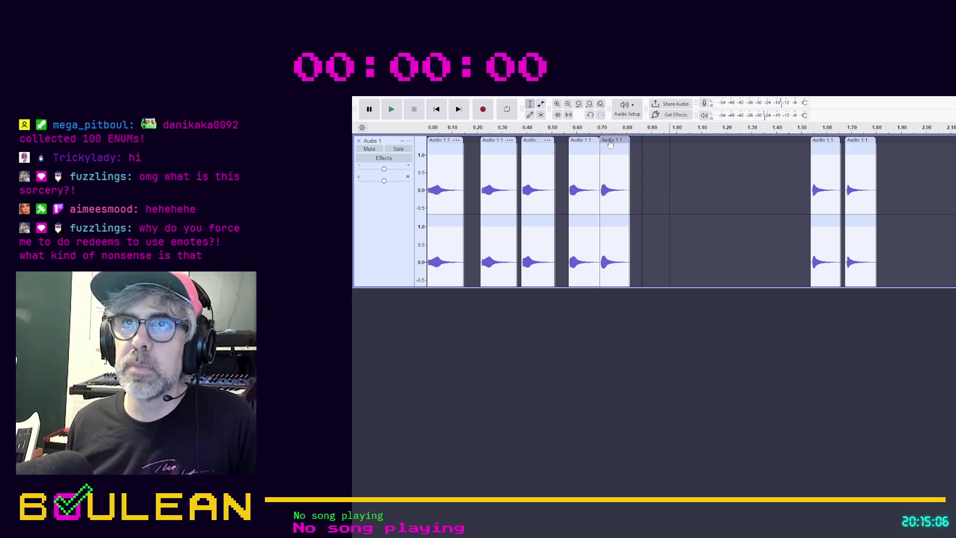
Step: Butt the first five clips end to end, then pack the hit near 1.5 s after the fifth
left_click_drag(579, 141, 564, 143)
left_click_drag(493, 141, 476, 141)
left_click(533, 141)
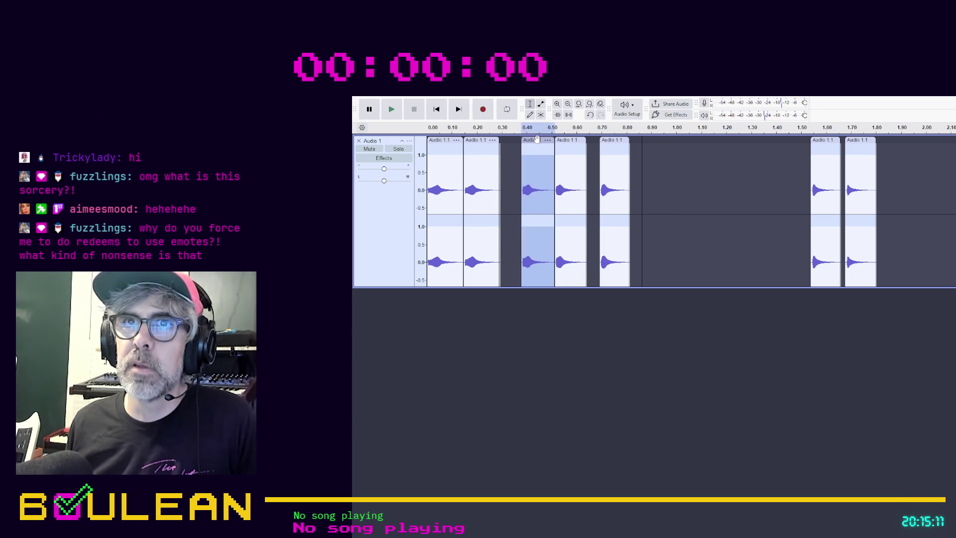
left_click_drag(535, 141, 513, 140)
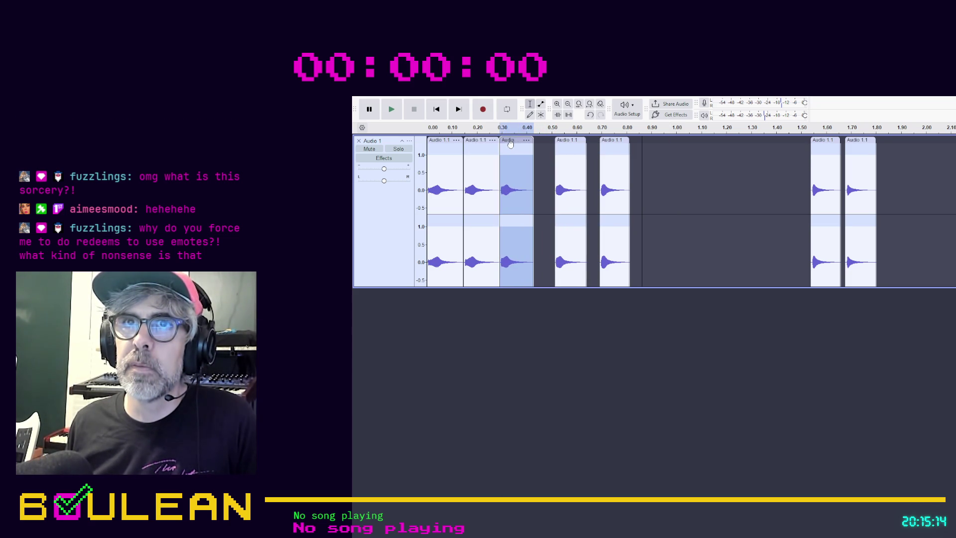
left_click_drag(571, 142, 542, 144)
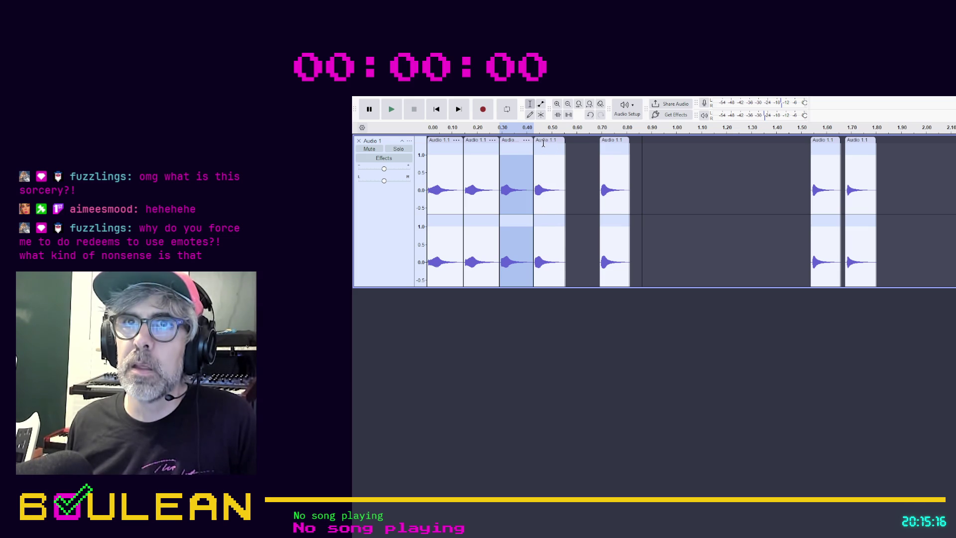
left_click_drag(608, 142, 573, 142)
left_click_drag(835, 147, 620, 147)
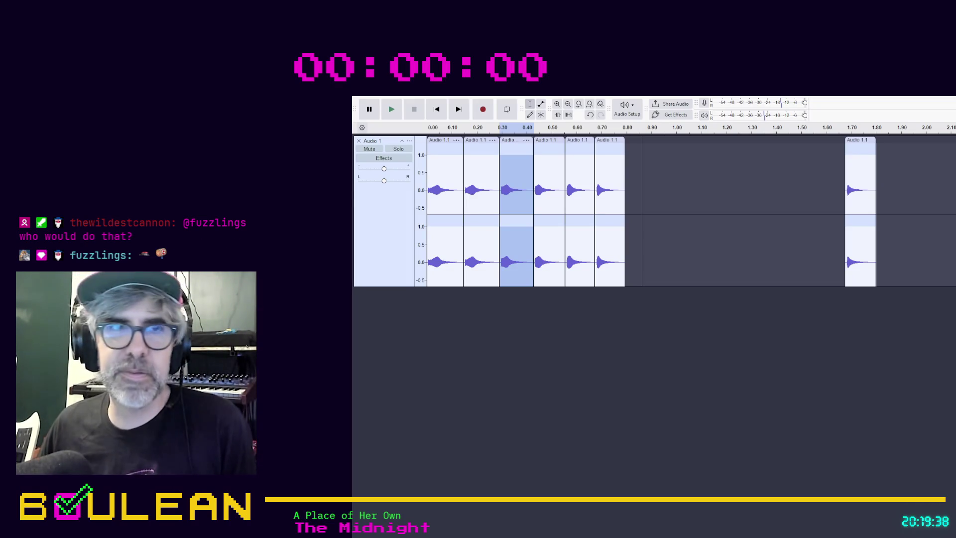
Step: Move the last hit from 1.70 s to about 1.08 s, after the six packed hits
key("alt+Tab")
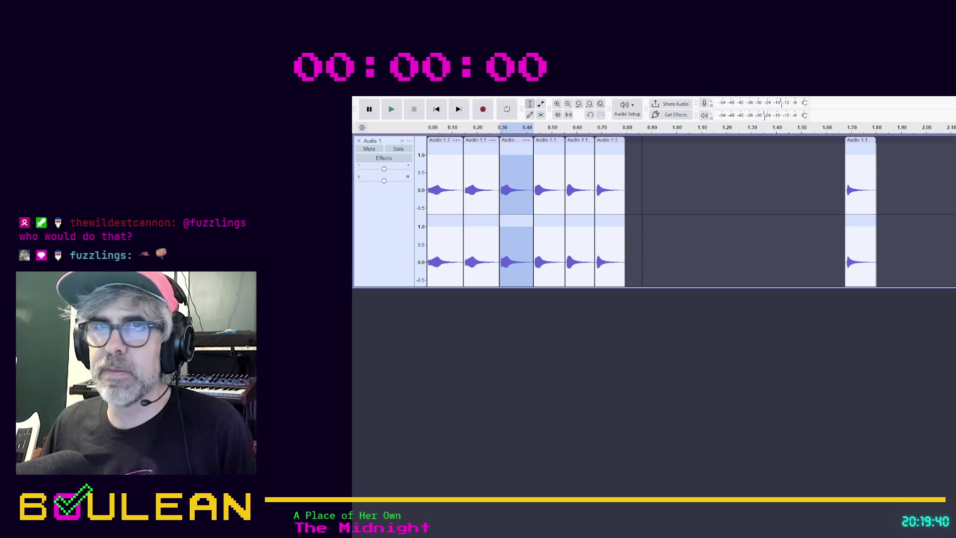
left_click_drag(856, 139, 662, 139)
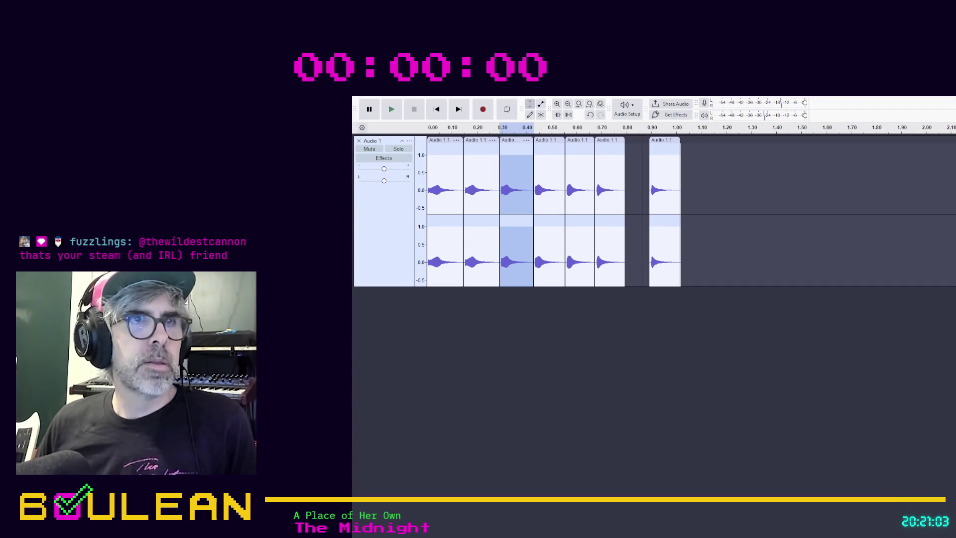
key("alt+Tab")
left_click_drag(663, 140, 656, 140)
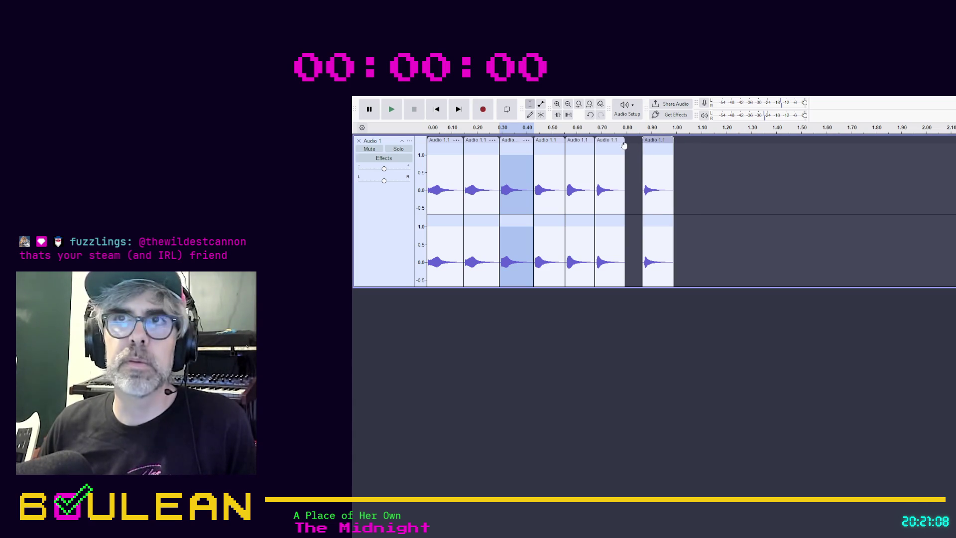
mouse_move(670, 144)
left_mouse_down()
mouse_move(733, 148)
mouse_move(657, 148)
mouse_move(758, 148)
mouse_move(622, 156)
mouse_move(712, 148)
left_mouse_up()
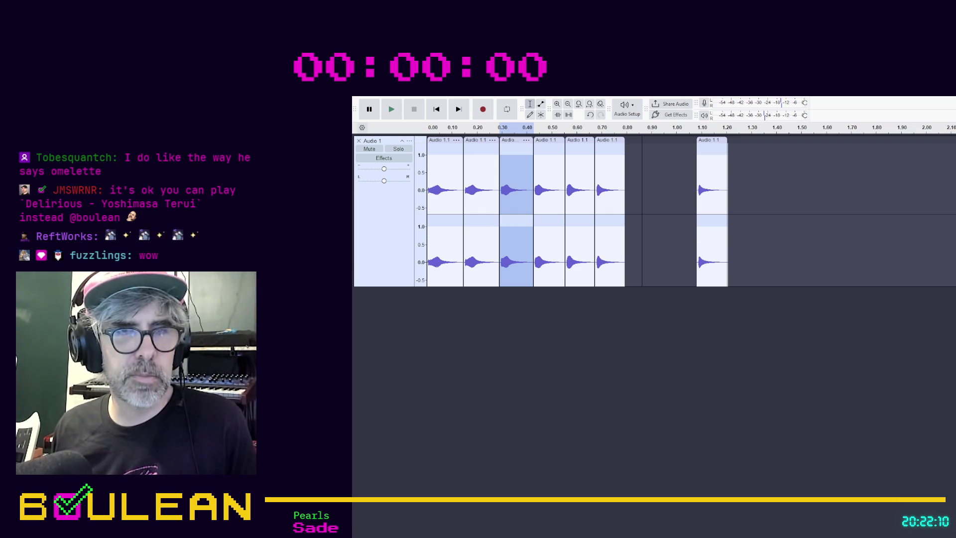
Step: Switch back to the Audacity window to reposition the last clip near 1.1 s
key("alt+Tab")
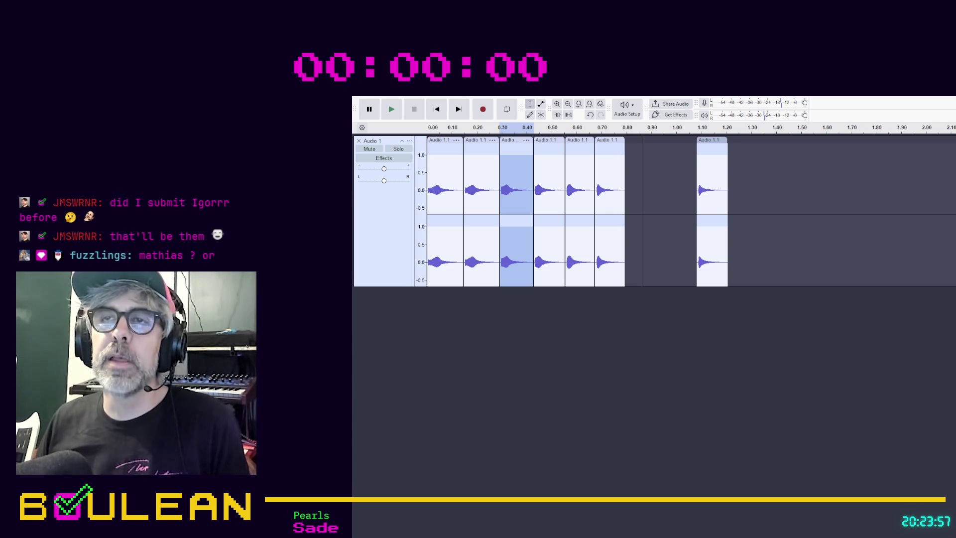
Step: Move the last clip back left to about 0.9 s
left_click_drag(711, 147, 656, 147)
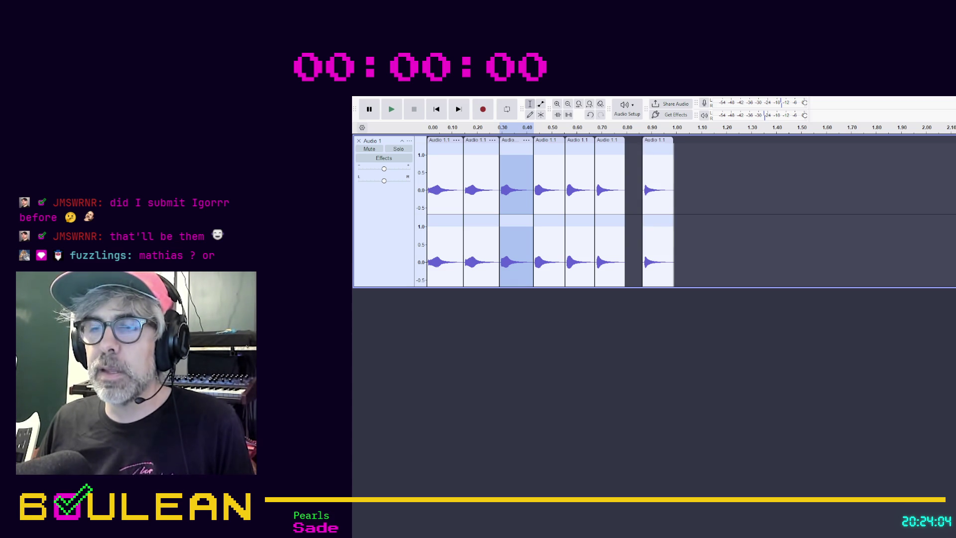
scroll(691, 205, "right", 10)
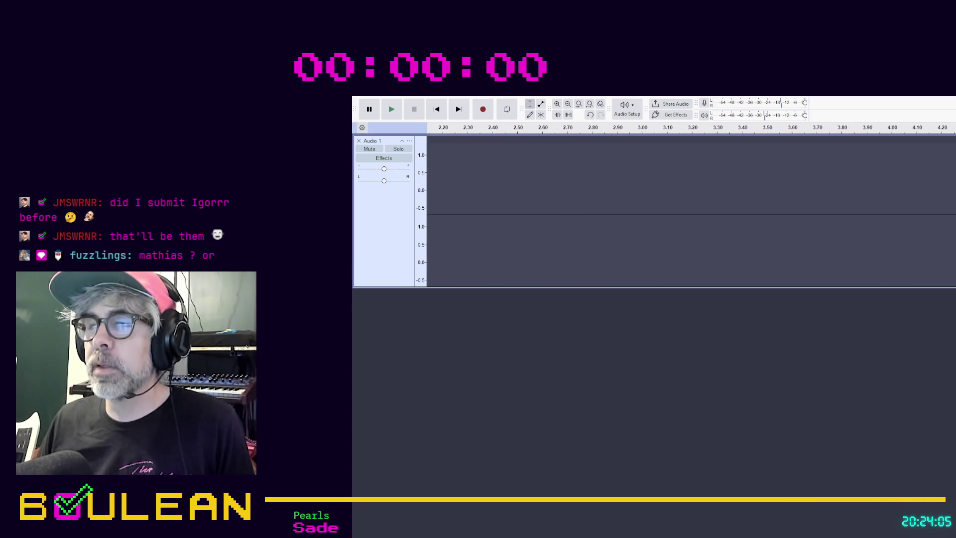
scroll(691, 204, "left", 8)
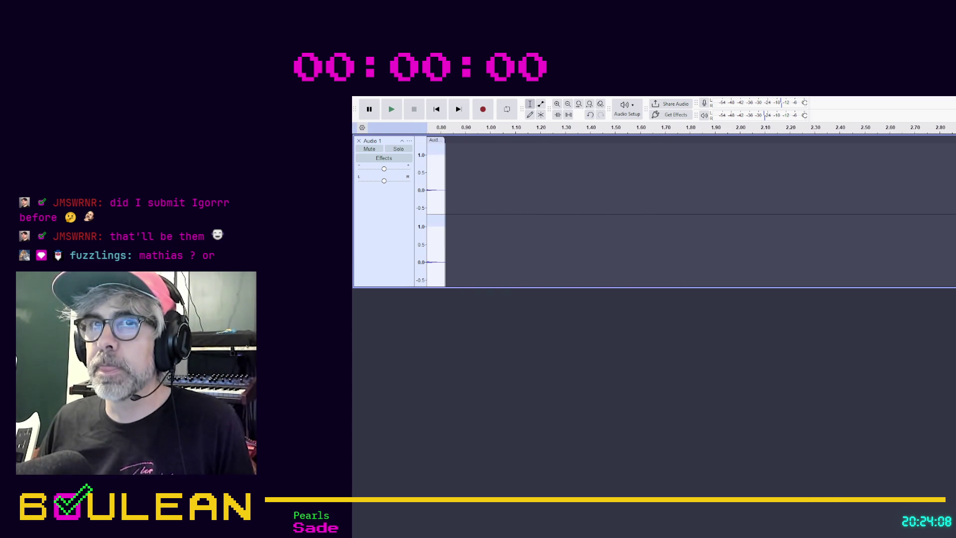
scroll(690, 205, "right", 8)
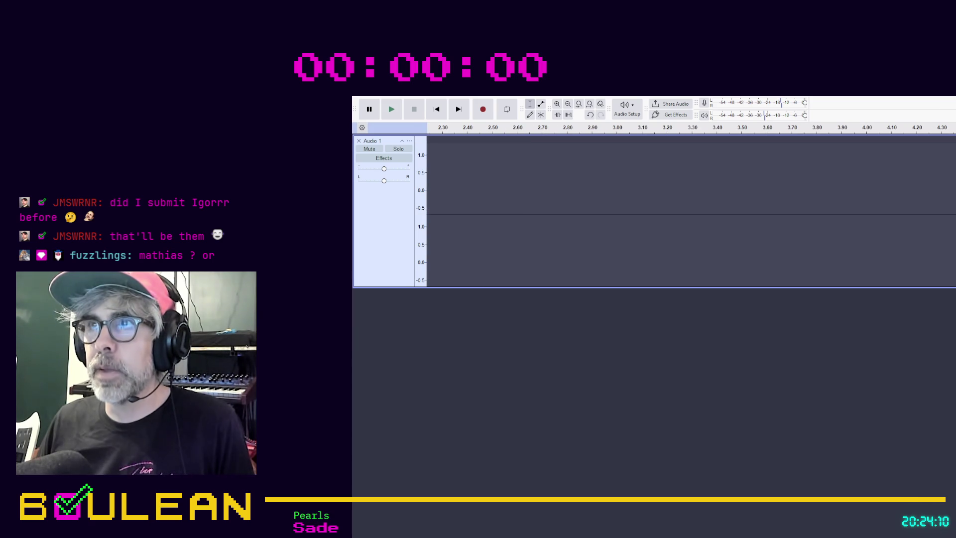
Step: Pack three later clips end to end starting at about 2.47 s
left_click_drag(946, 145, 501, 144)
left_click_drag(649, 140, 533, 140)
left_click_drag(685, 140, 563, 139)
scroll(799, 208, "down", 1)
scroll(798, 209, "down", 1)
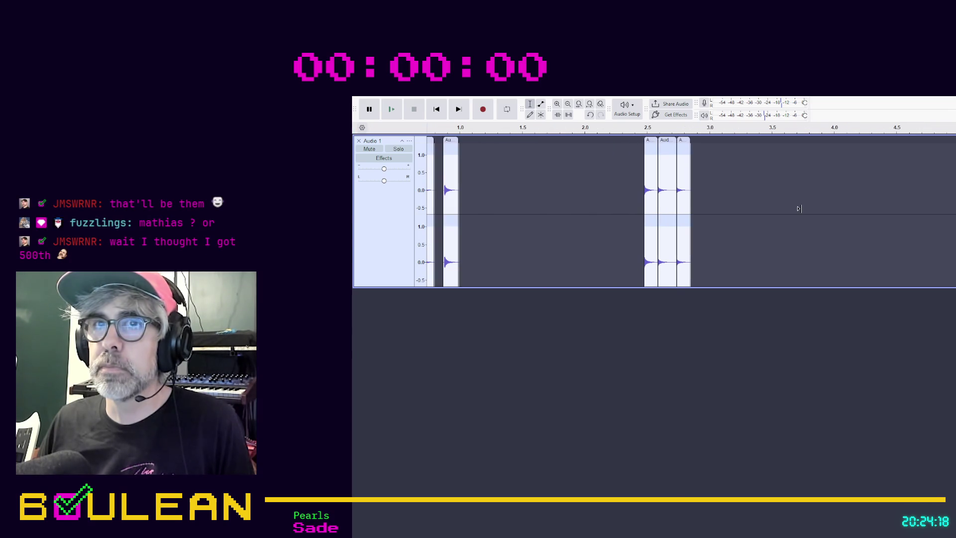
Step: Pack five later clips in sequence after the clip near 0.9 s, ending near 1.5 s
left_click_drag(650, 143, 465, 143)
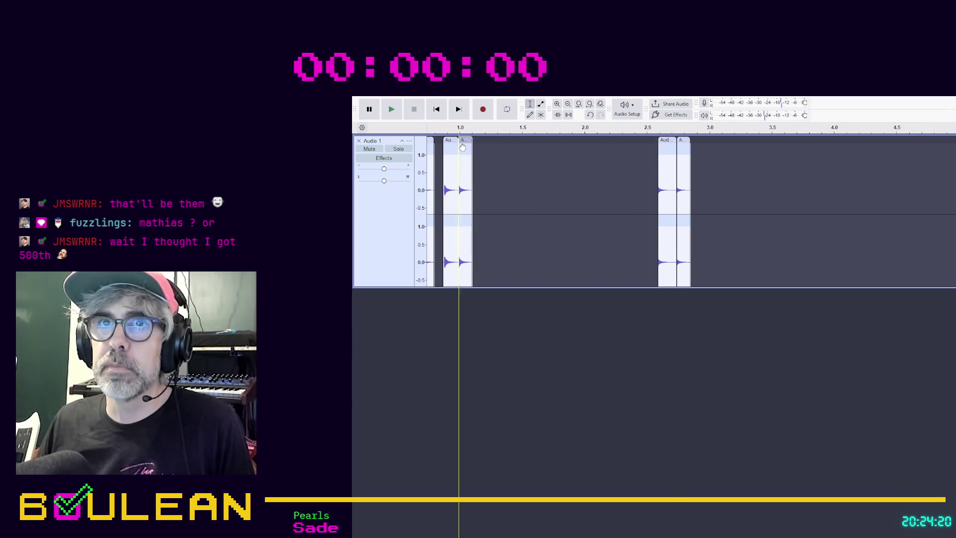
left_click_drag(667, 141, 481, 141)
left_click_drag(682, 141, 496, 141)
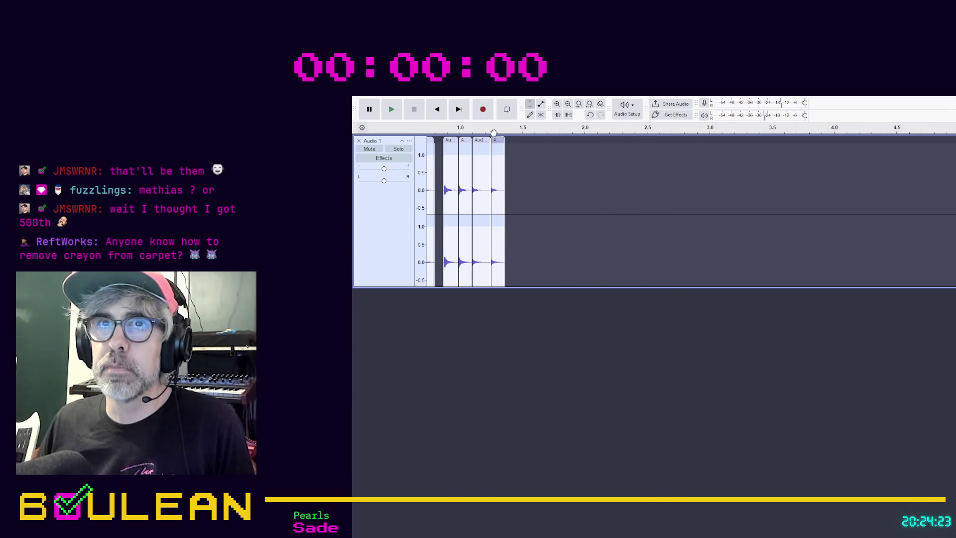
mouse_move(610, 150)
left_mouse_down()
mouse_move(486, 156)
mouse_move(513, 156)
mouse_move(505, 156)
left_mouse_up()
left_click_drag(728, 149, 520, 160)
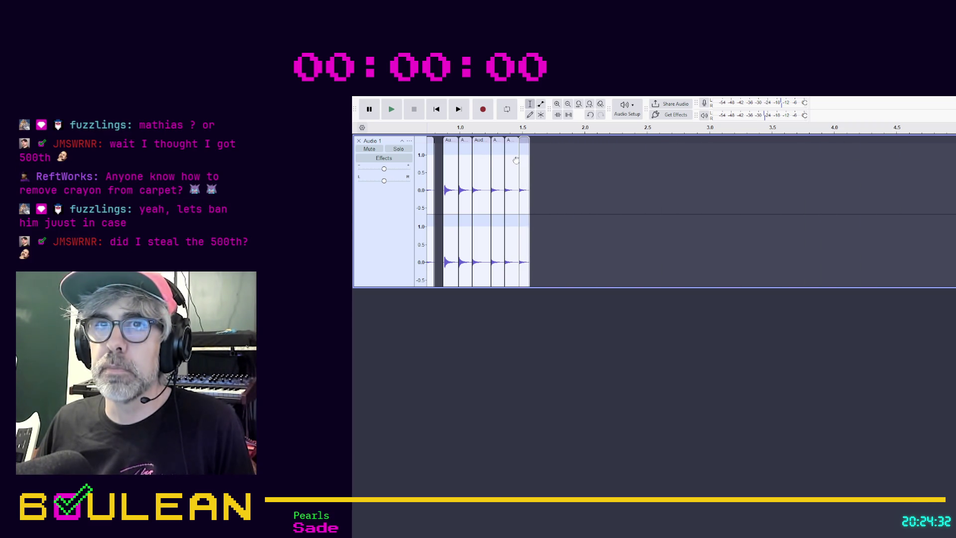
Step: Paste three more hit copies, packing each flush after the previous, redoing the misplaced ninth
key("ctrl+v")
left_click_drag(578, 159, 533, 162)
key("ctrl+v")
left_click_drag(686, 157, 550, 158)
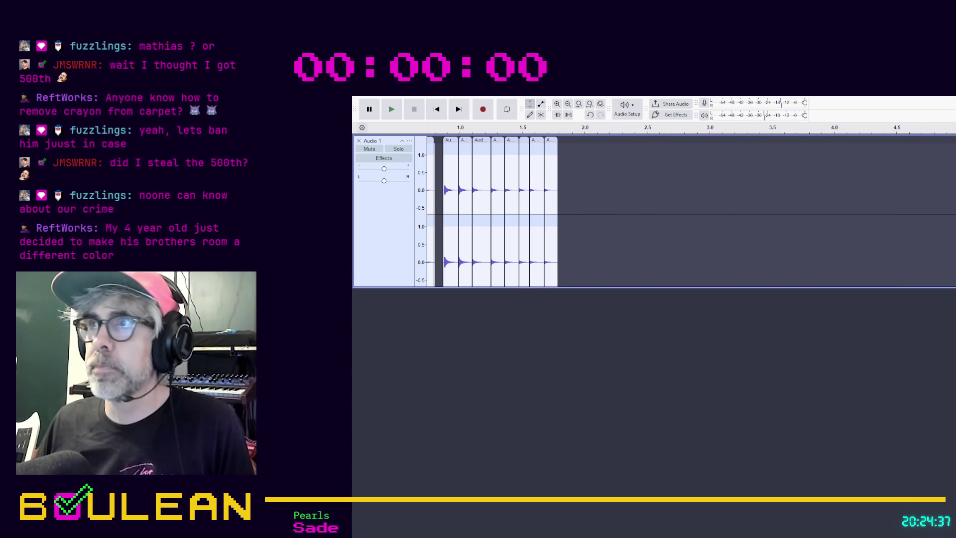
key("ctrl+v")
left_click_drag(689, 160, 567, 159)
key("ctrl+z")
left_click(566, 159)
key("ctrl+v")
left_click_drag(838, 159, 565, 151)
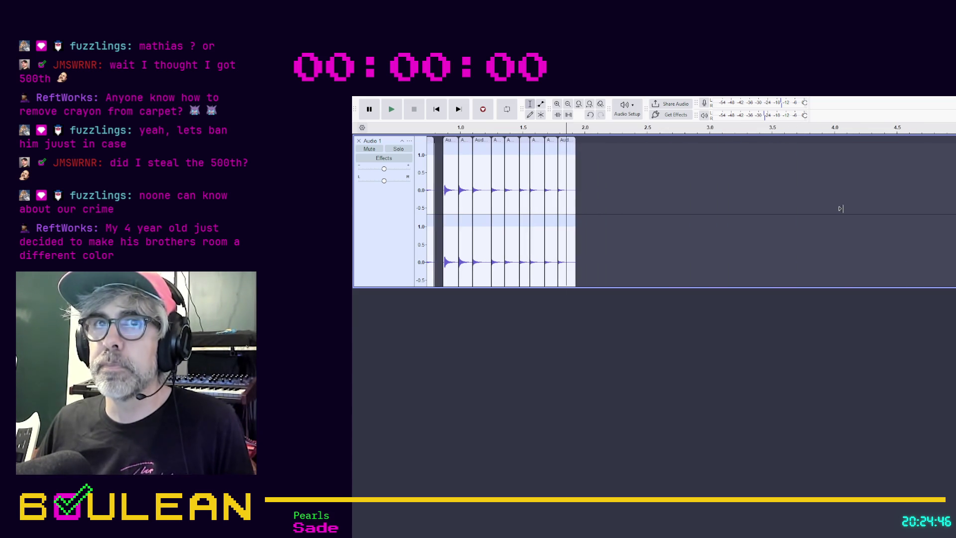
key("space")
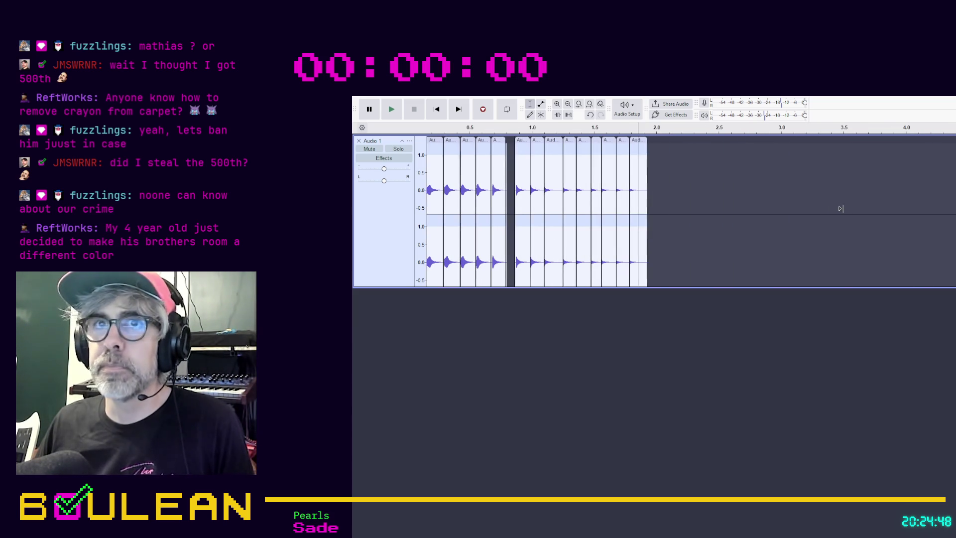
Step: Zoom into the first second from 0.0 s to view the six packed hits and gap before 0.86 s
scroll(841, 208, "left", 3)
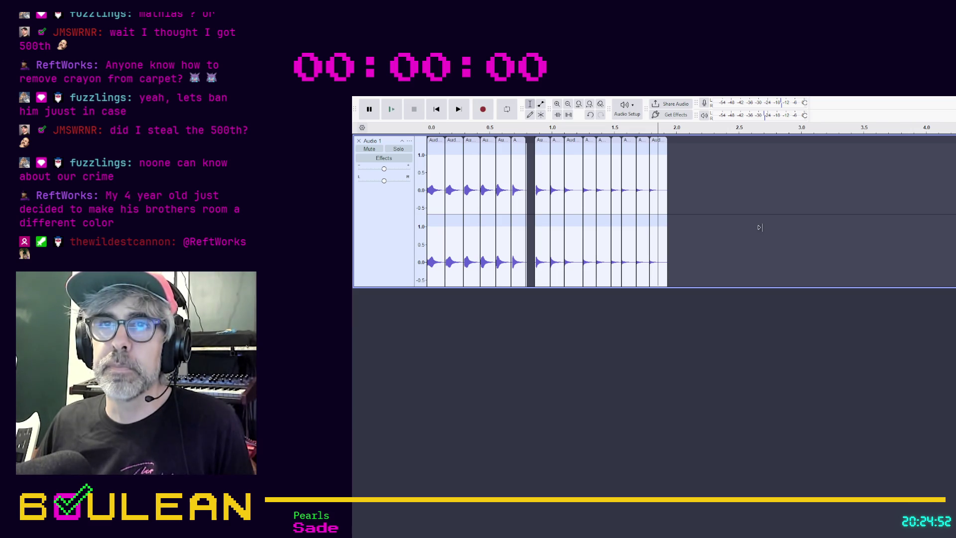
scroll(759, 228, "up", 1, "ctrl")
scroll(762, 227, "left", 3)
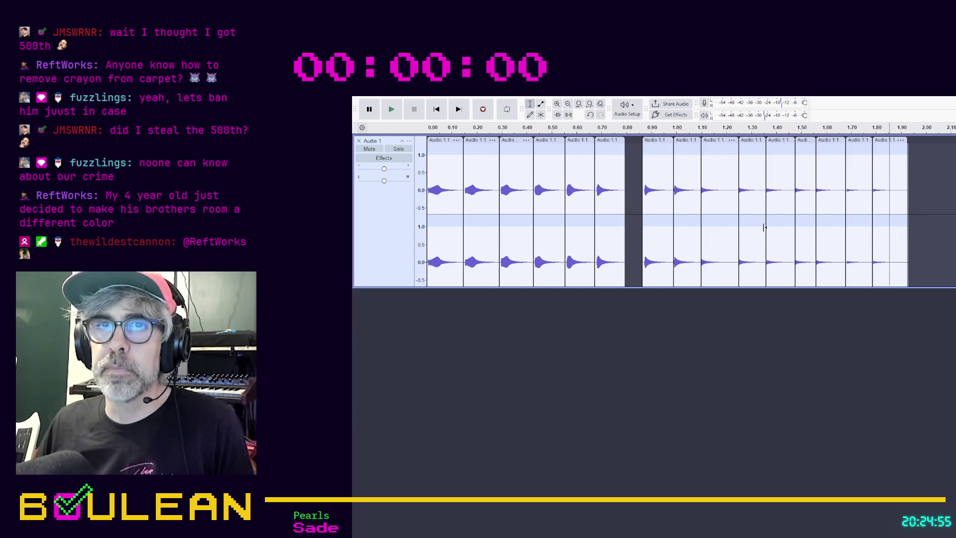
scroll(764, 228, "up", 2, "ctrl")
scroll(655, 238, "left", 3)
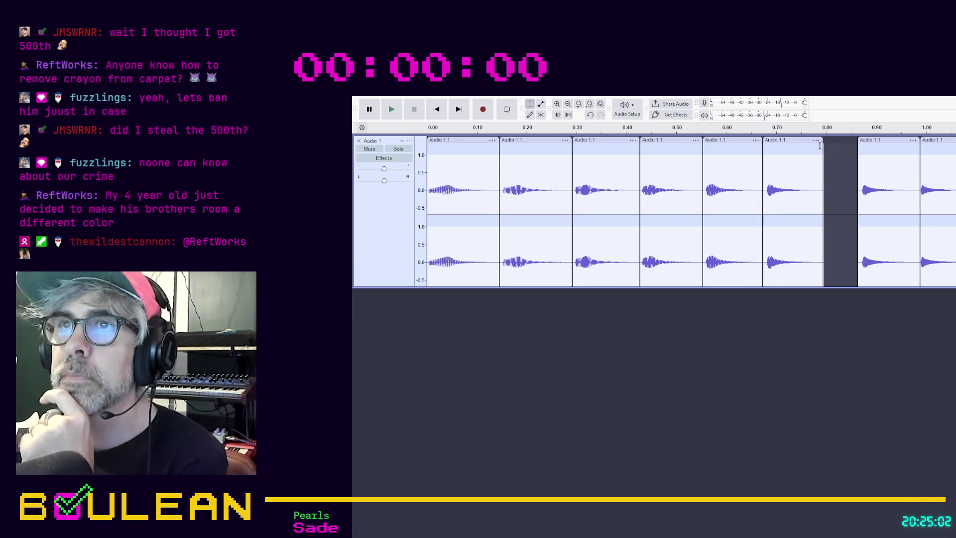
Step: Trim the sixth hit's end and shift it right to sit near 0.71–0.81 s
mouse_move(824, 148)
left_mouse_down()
mouse_move(855, 150)
mouse_move(813, 154)
left_mouse_up()
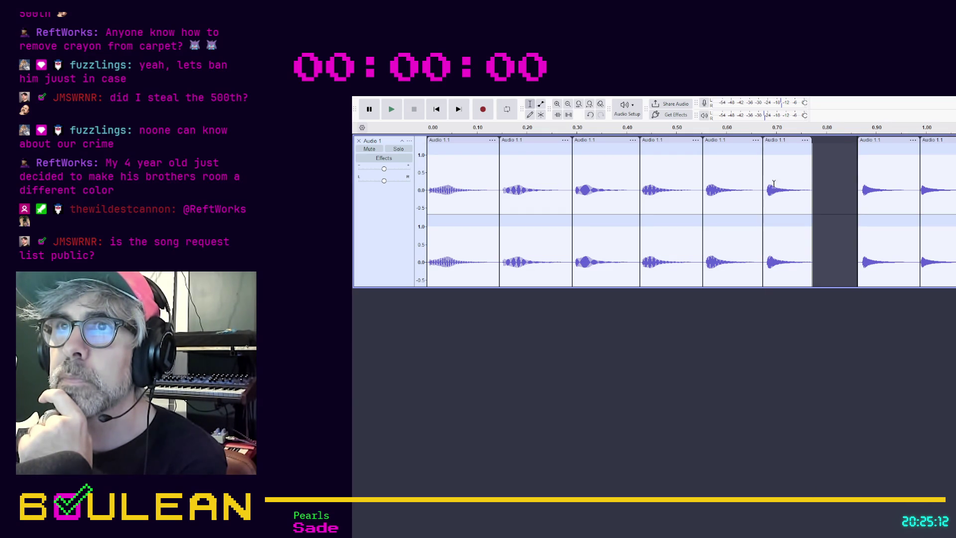
left_click_drag(785, 141, 809, 141)
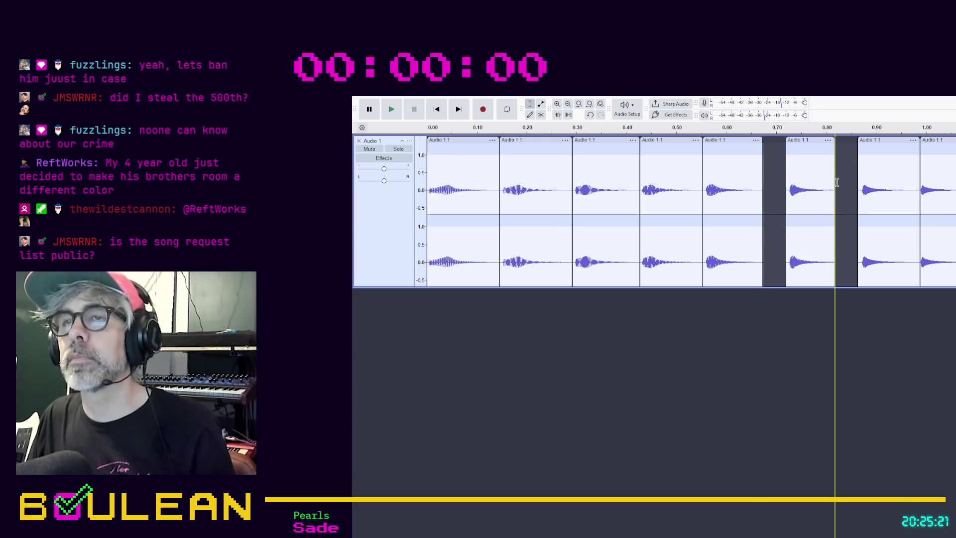
scroll(854, 181, "up", 1, "ctrl")
scroll(854, 181, "up", 2, "ctrl")
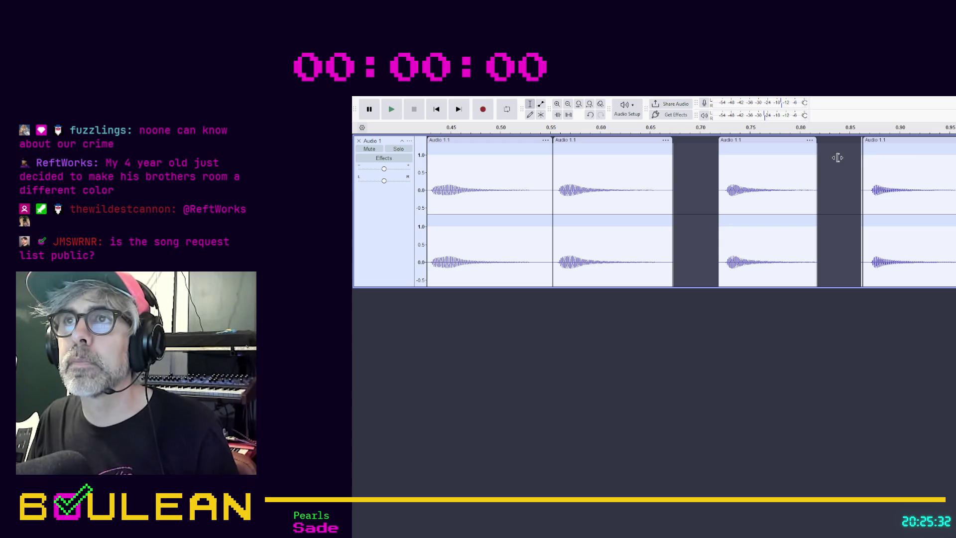
scroll(950, 180, "down", 1)
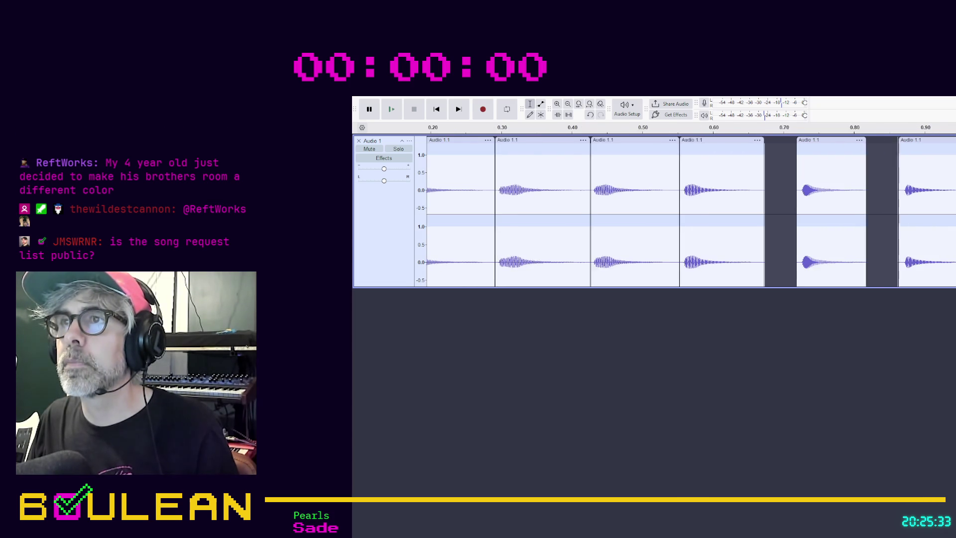
scroll(876, 164, "down", 2)
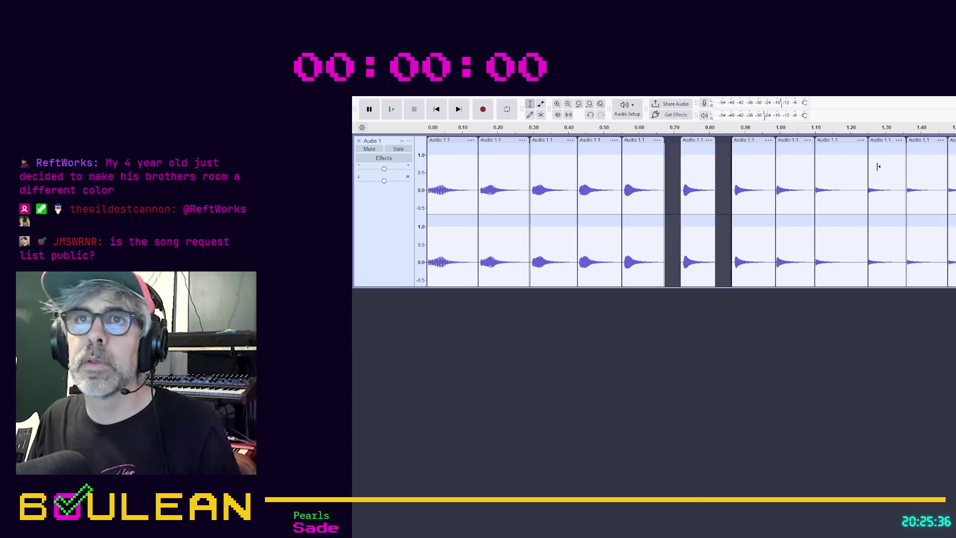
left_click(397, 115)
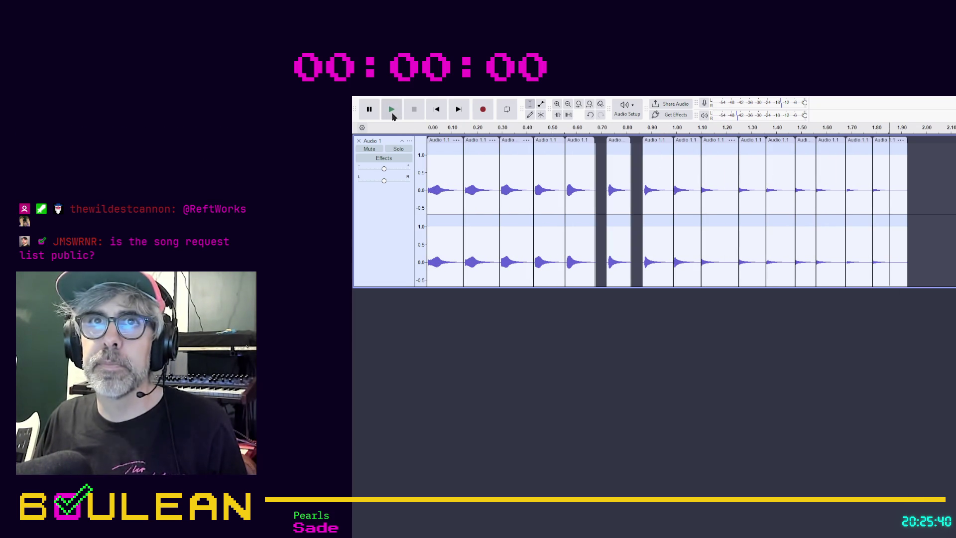
left_click(432, 137)
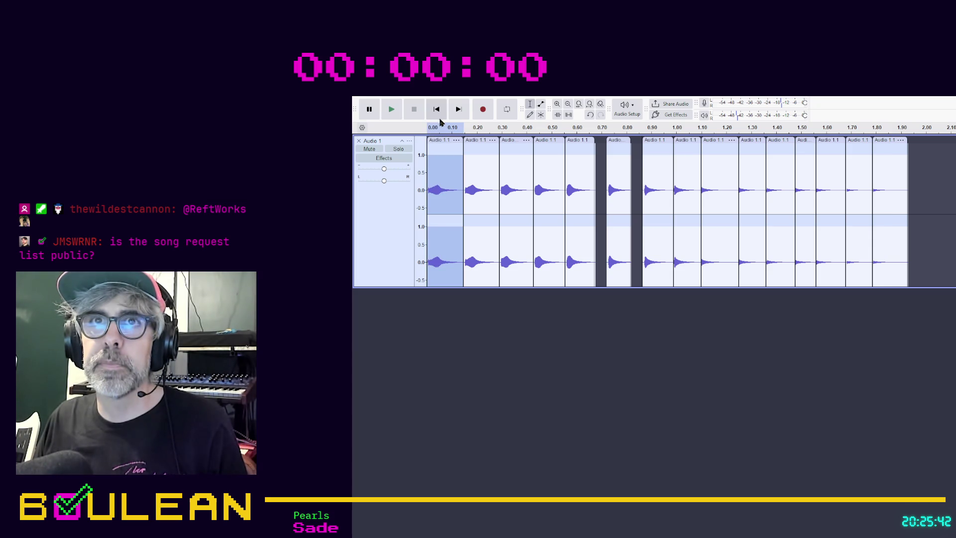
left_click(396, 115)
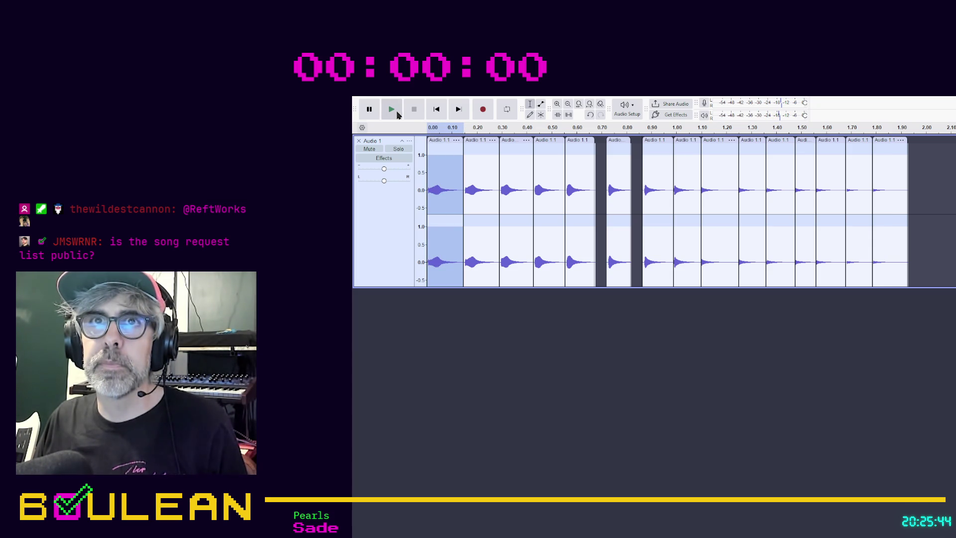
left_click(457, 112)
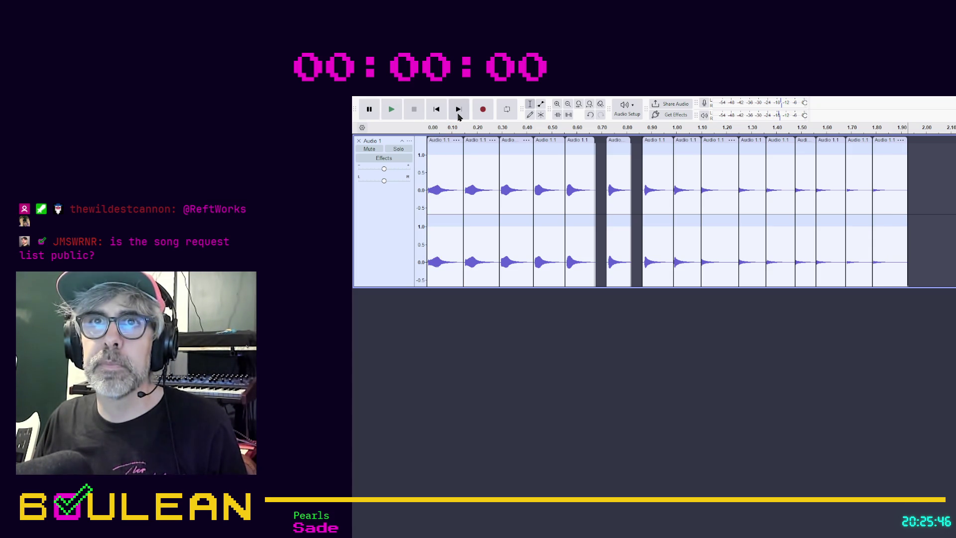
left_click(480, 139)
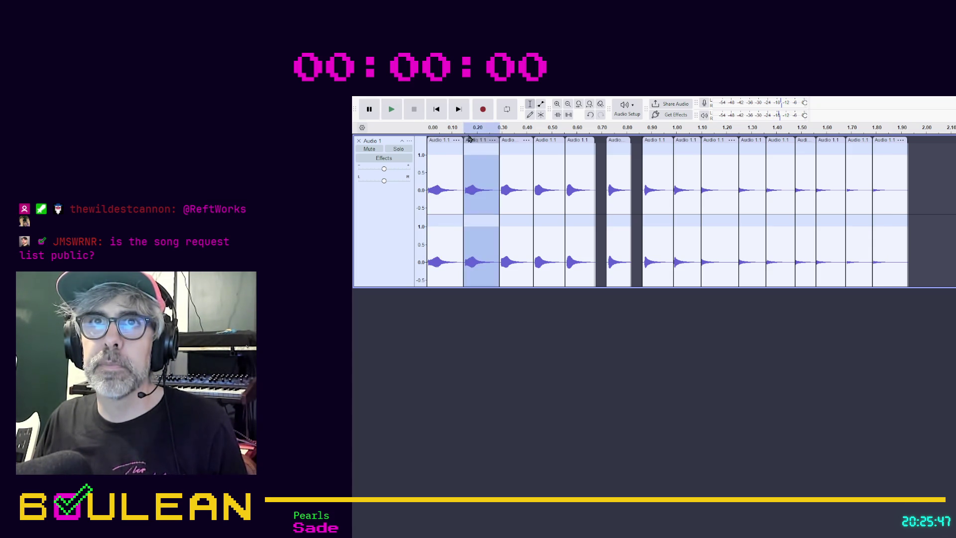
left_click(392, 109)
left_click(513, 140)
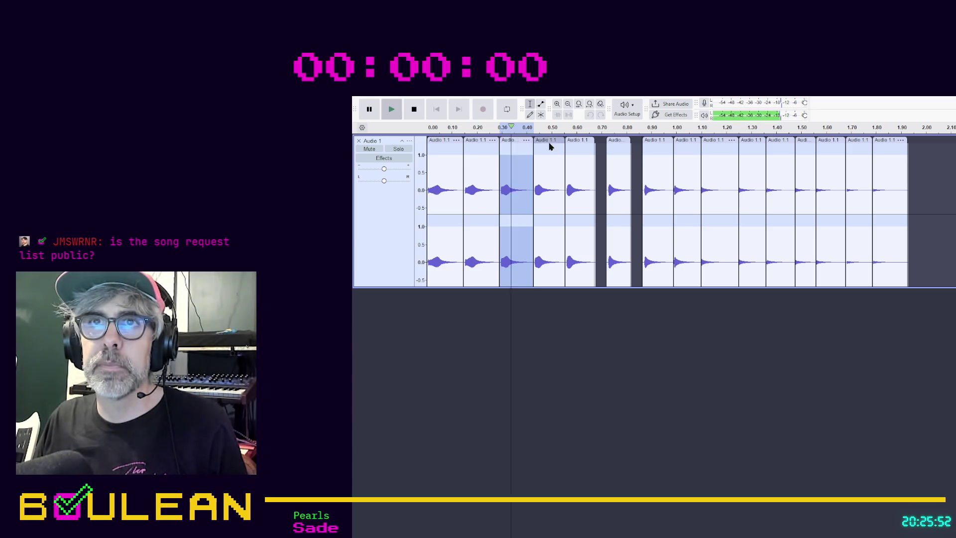
left_click(550, 142)
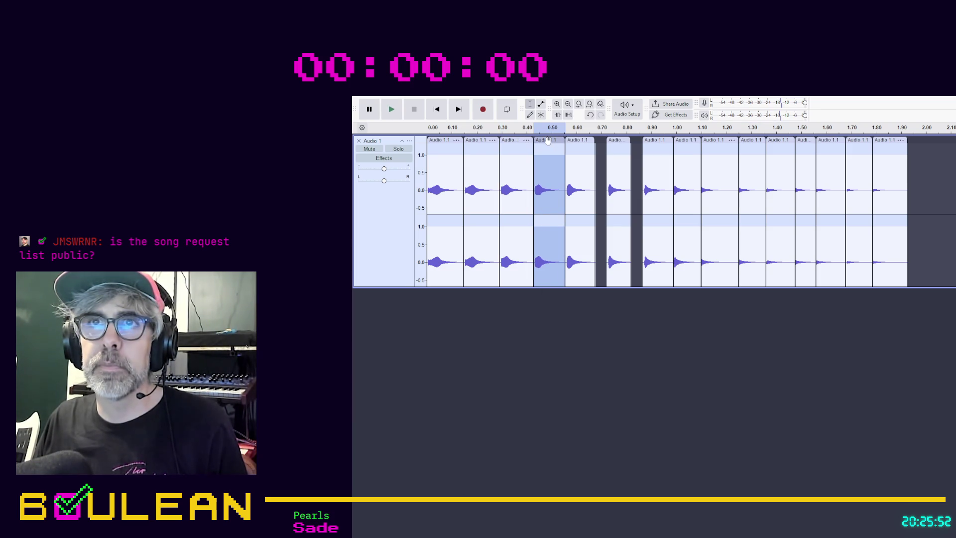
left_click(574, 142)
key("space")
left_click(618, 142)
key("space")
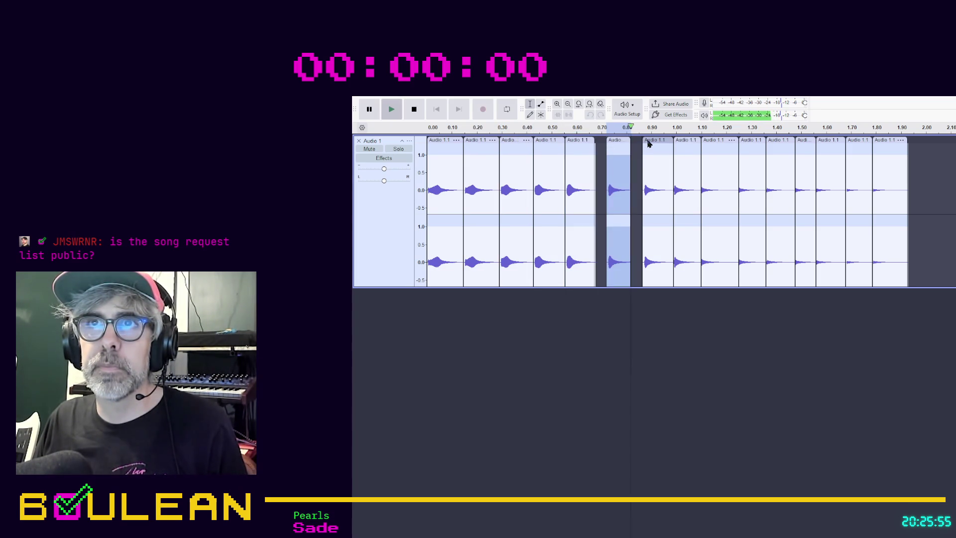
left_click(647, 142)
key("space")
left_click(692, 142)
key("space")
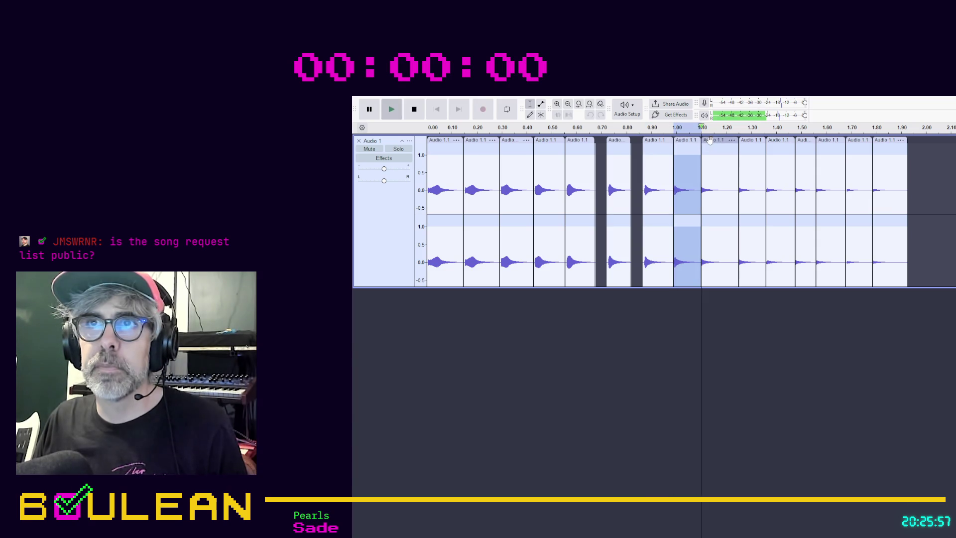
left_click(859, 141)
key("space")
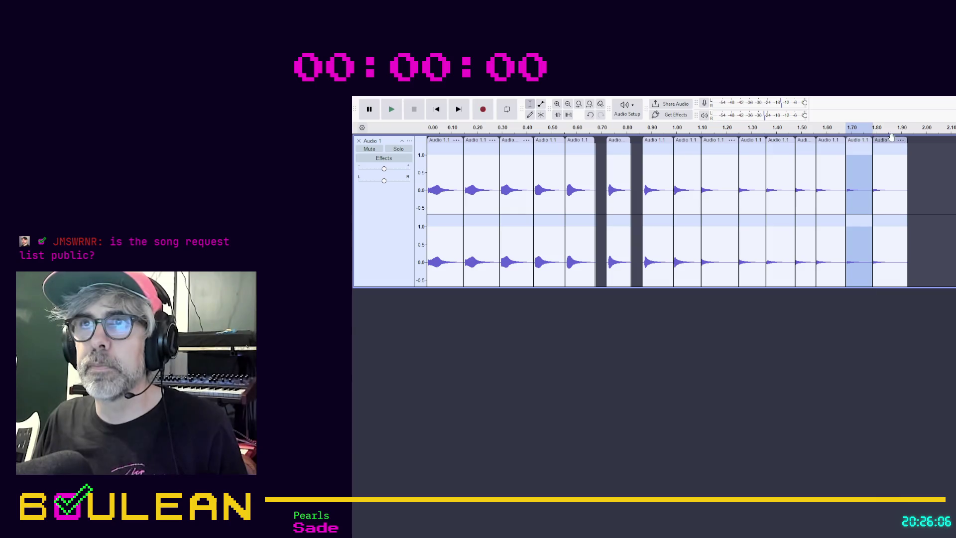
left_click(886, 140)
key("space")
key("space")
left_click(858, 141)
key("space")
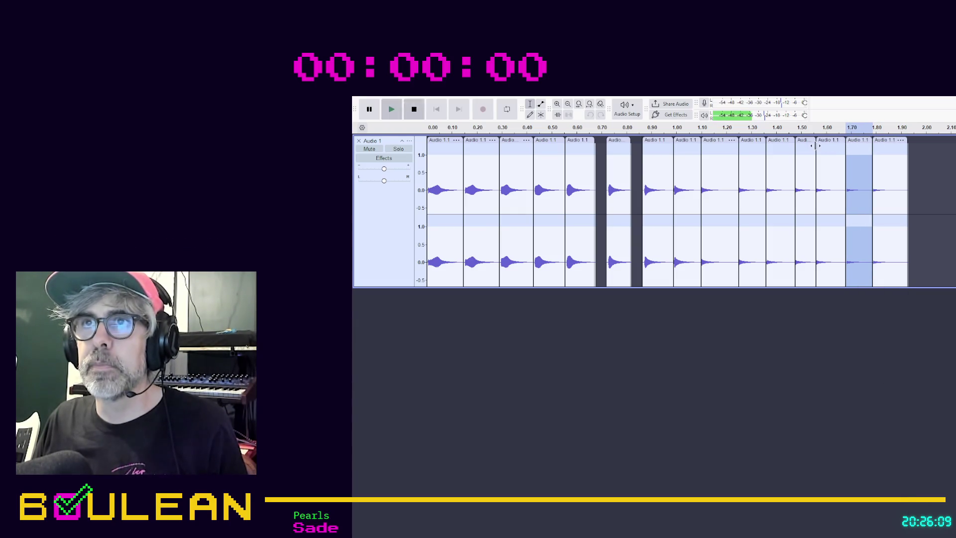
left_click(807, 145)
key("space")
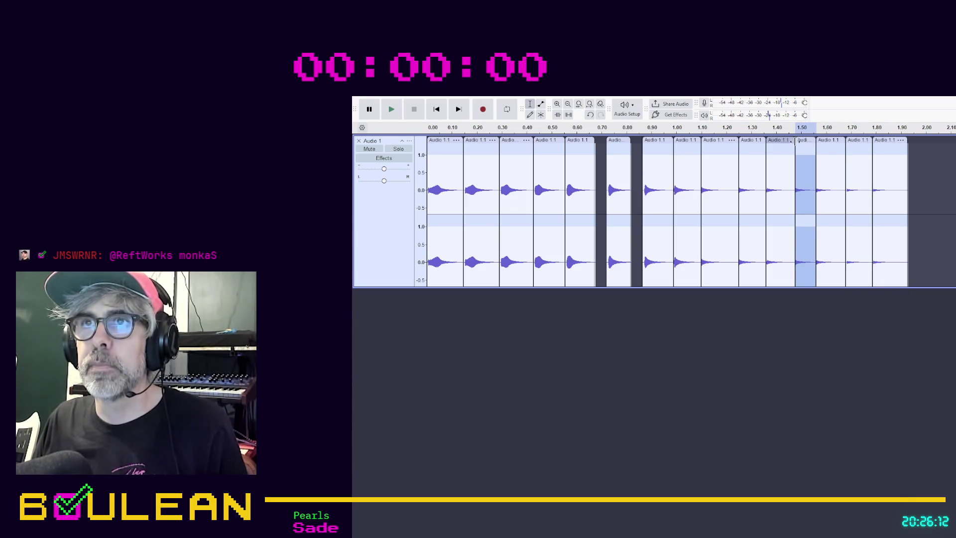
left_click(884, 140)
key("space")
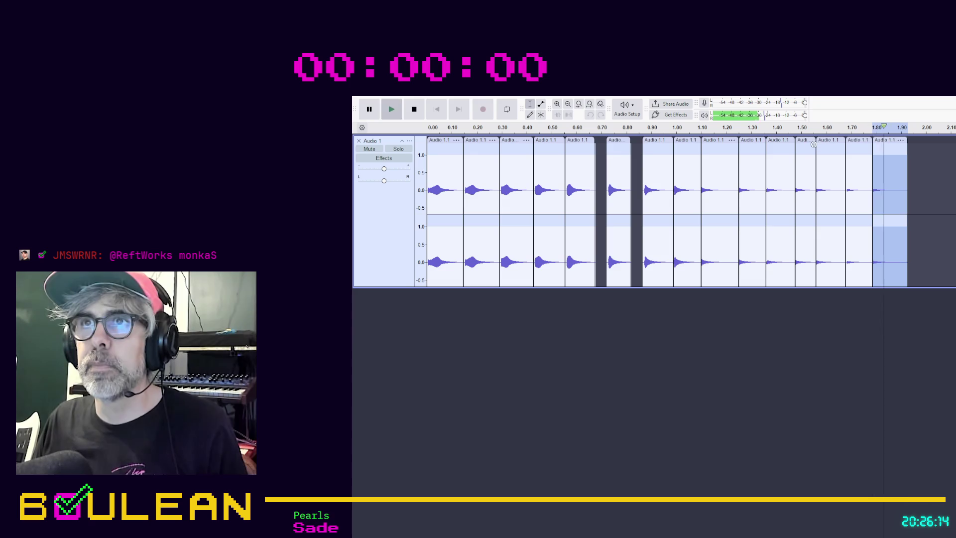
left_click(807, 138)
key("space")
key("space")
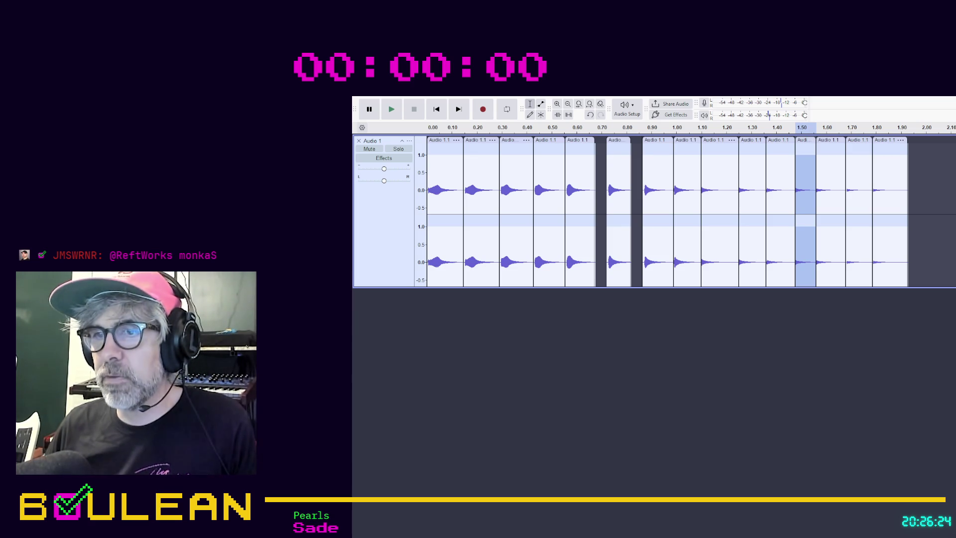
left_click(440, 145)
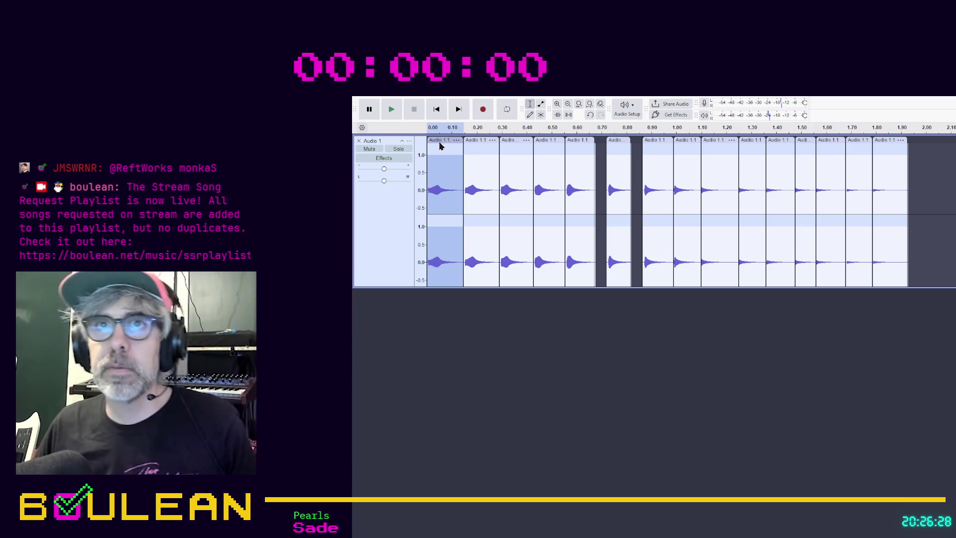
left_click(438, 334)
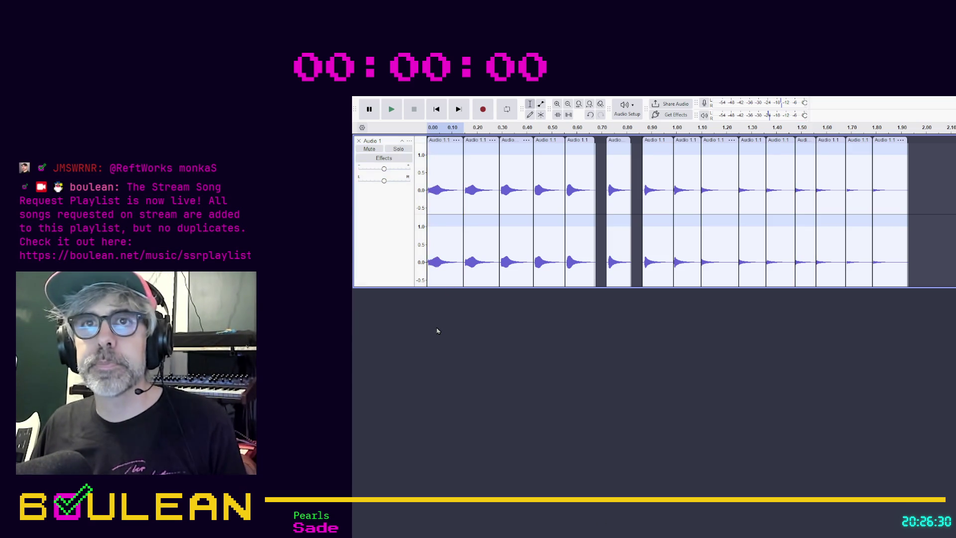
left_click(457, 142)
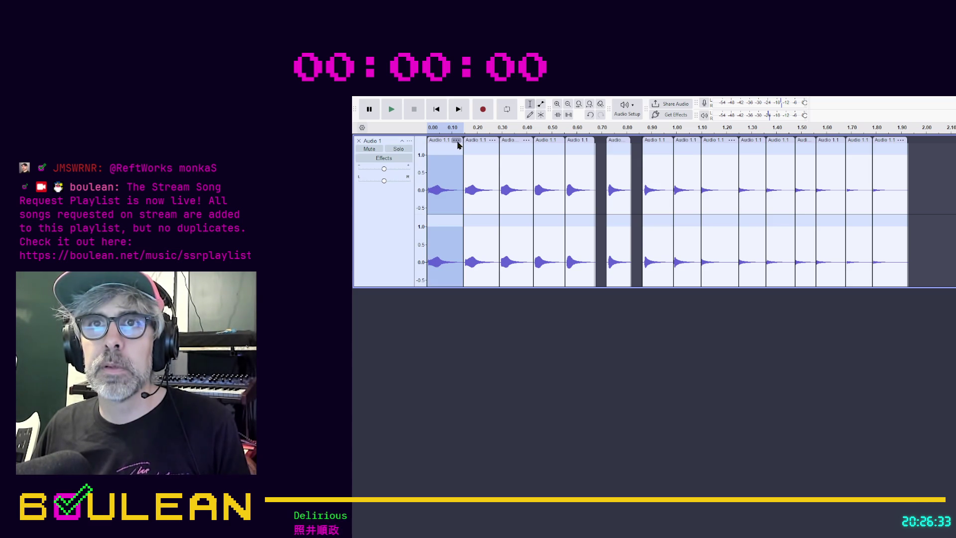
left_click(442, 316)
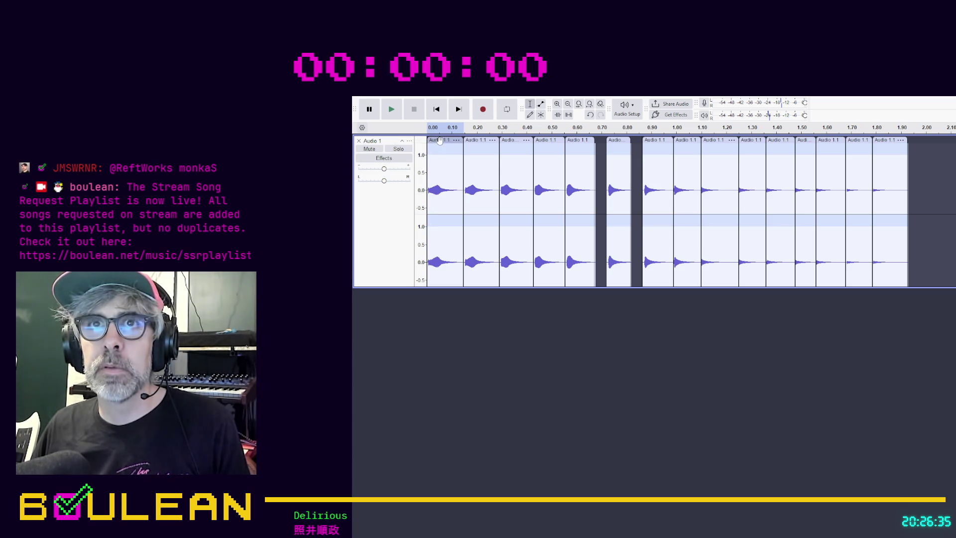
double_click(441, 163)
left_click(479, 392)
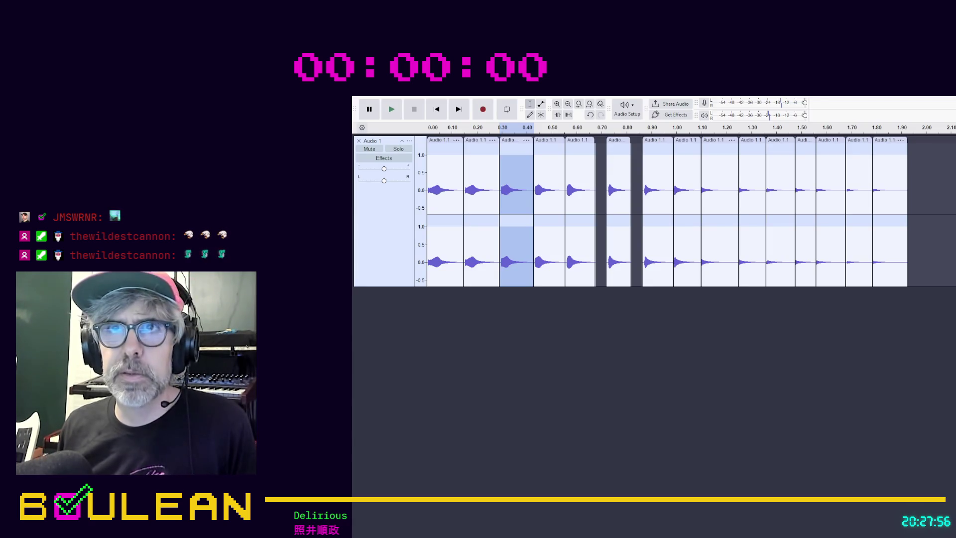
left_click(614, 416)
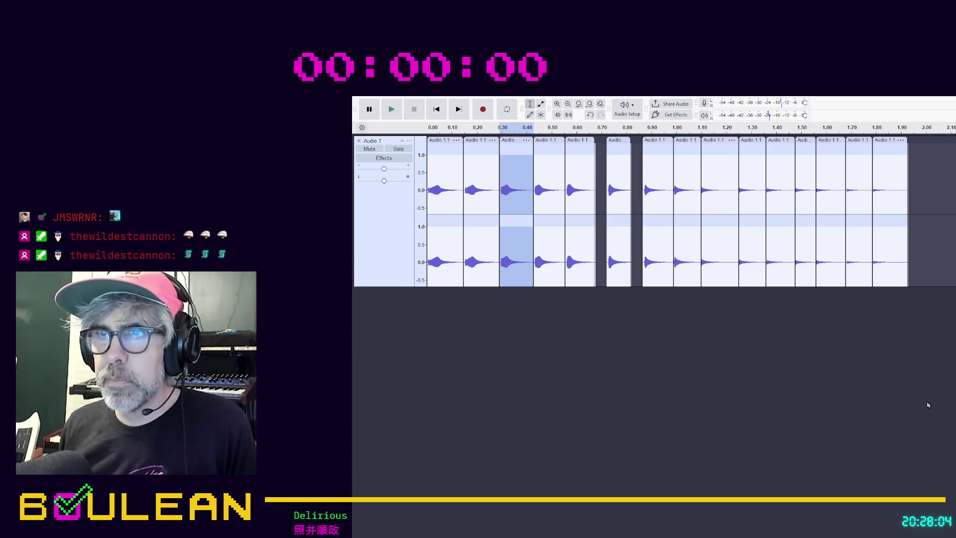
left_click(551, 141)
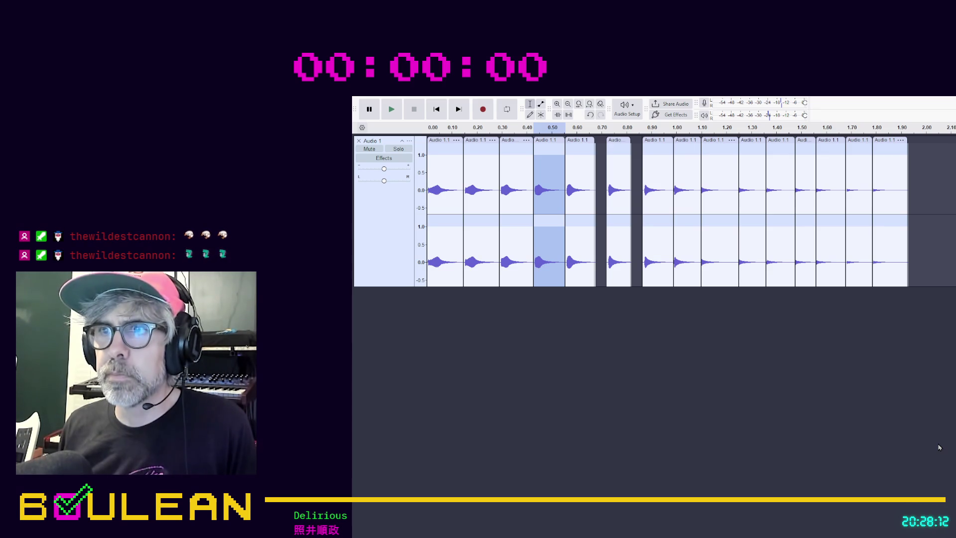
left_click(574, 141)
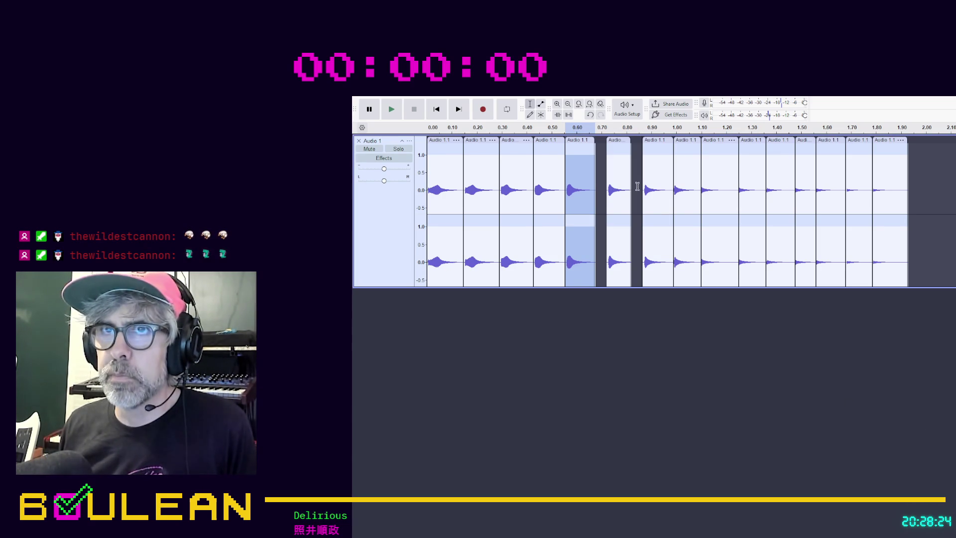
key("alt+period")
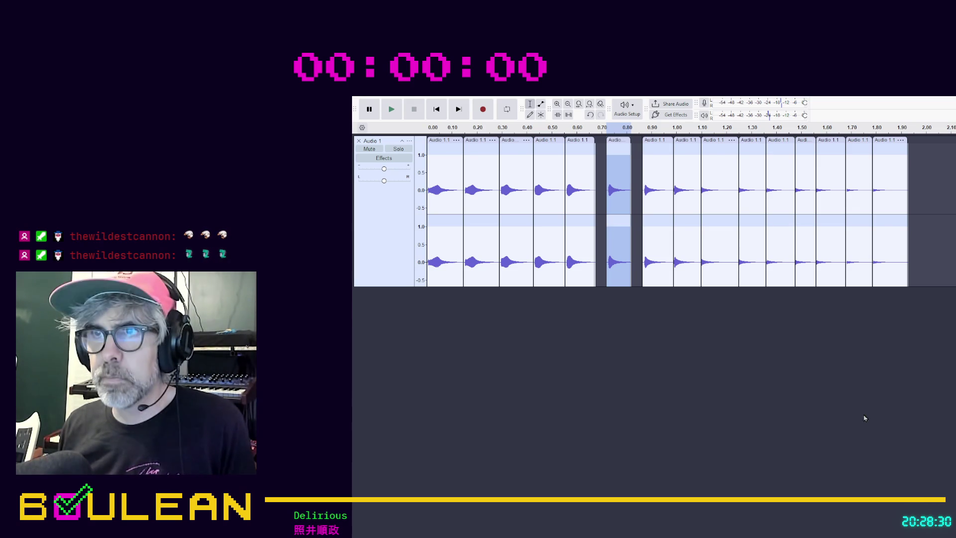
left_click(655, 140)
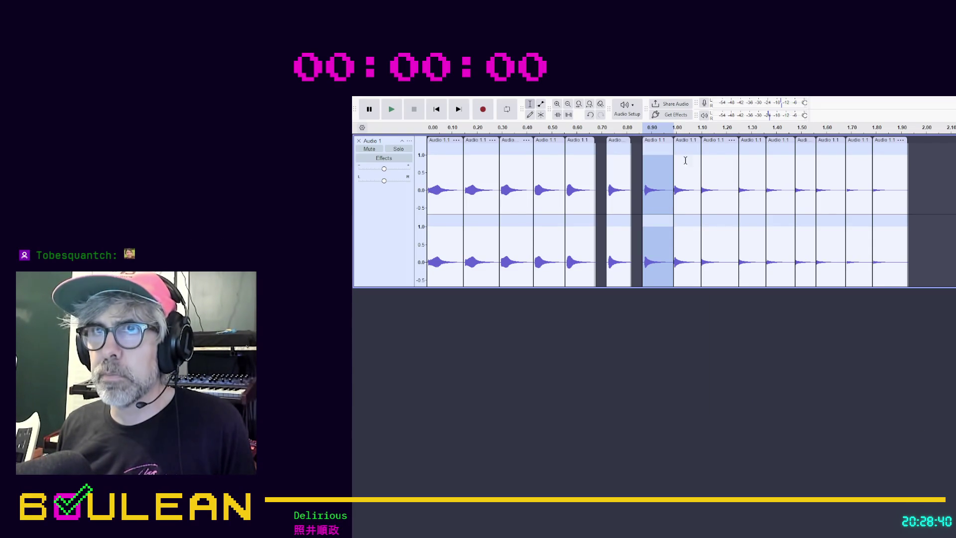
key("alt+period")
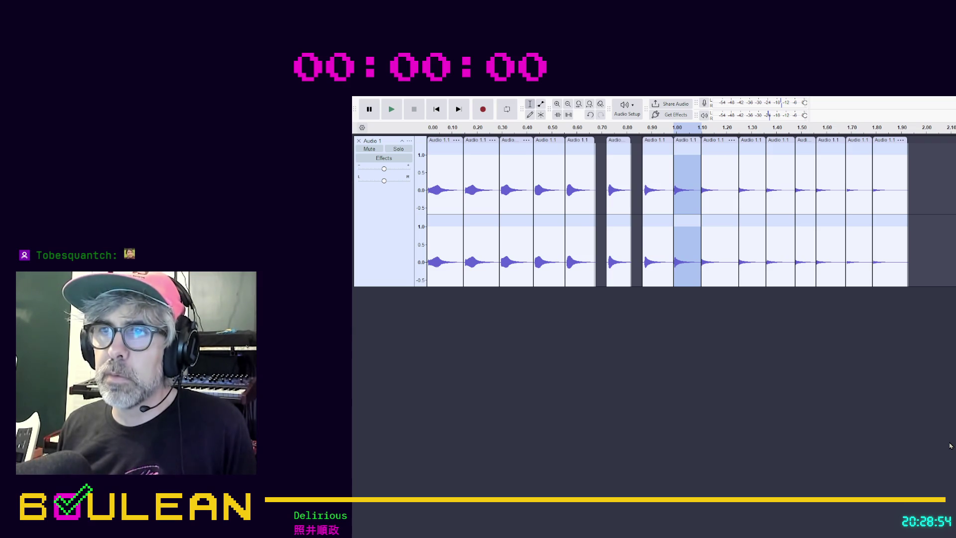
left_click(536, 487)
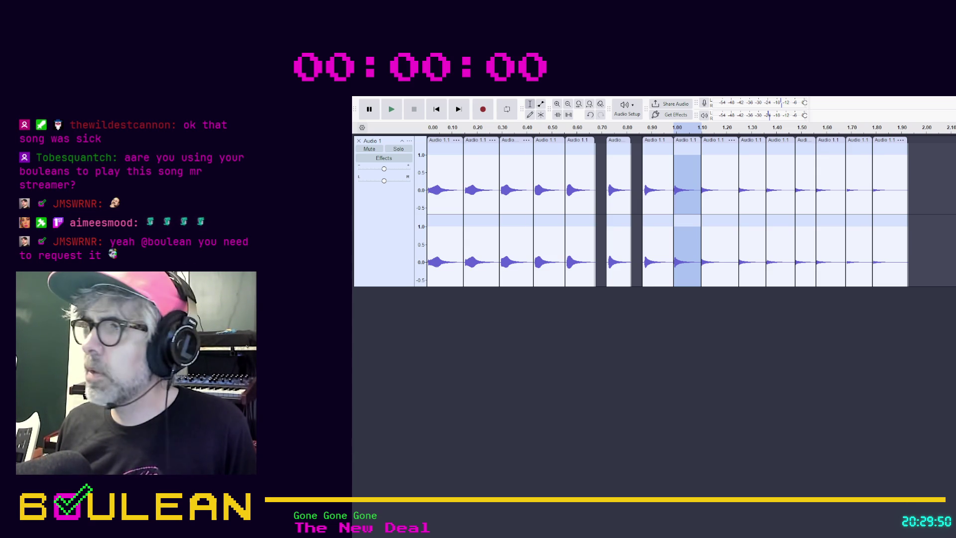
left_click(723, 380)
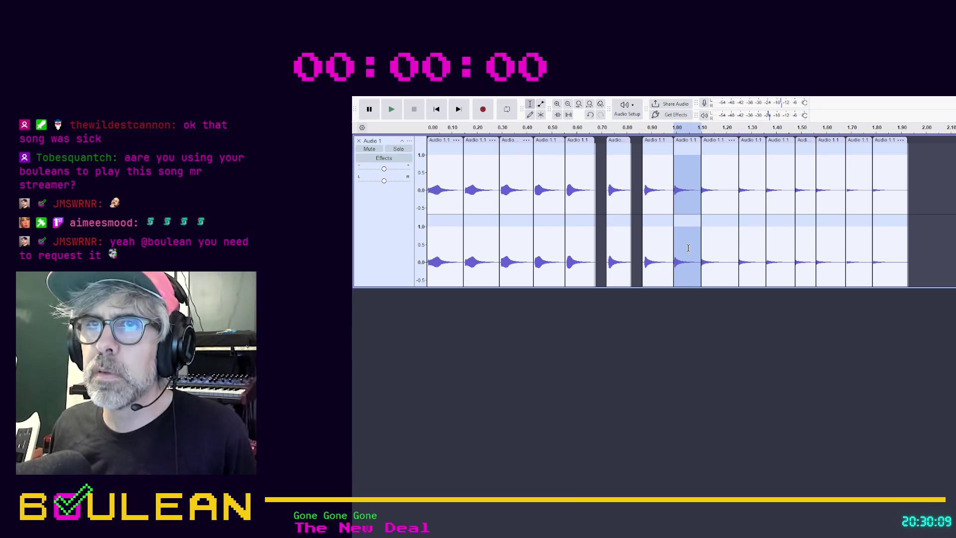
left_click(725, 141)
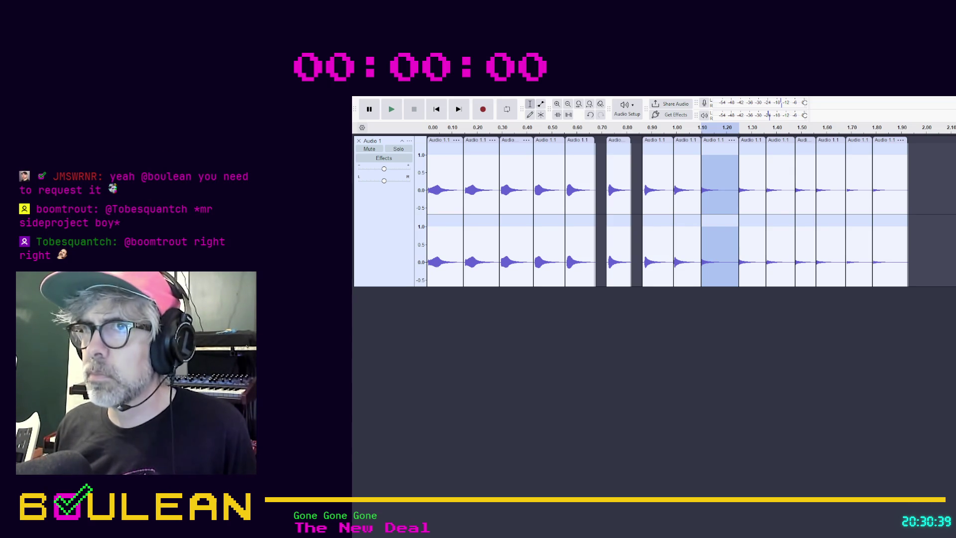
left_click(742, 364)
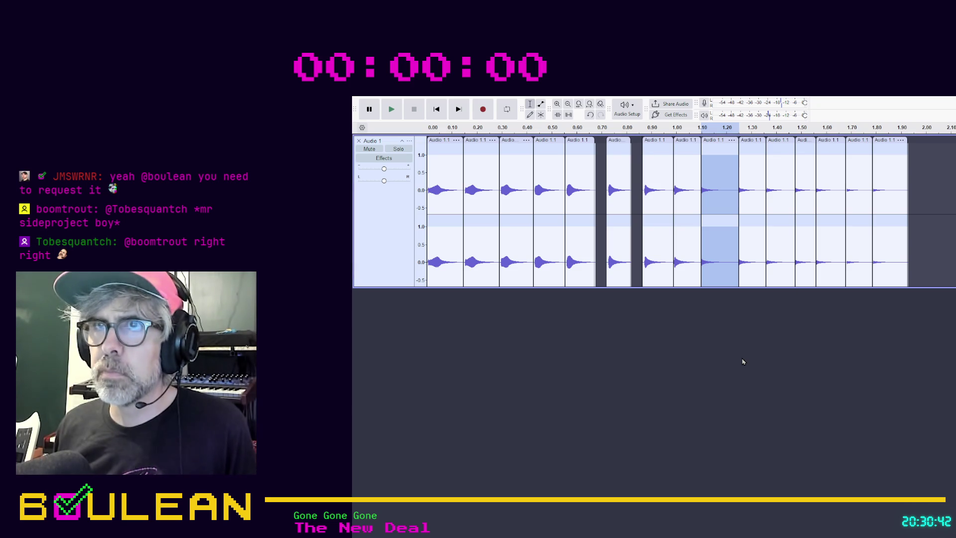
left_click(750, 143)
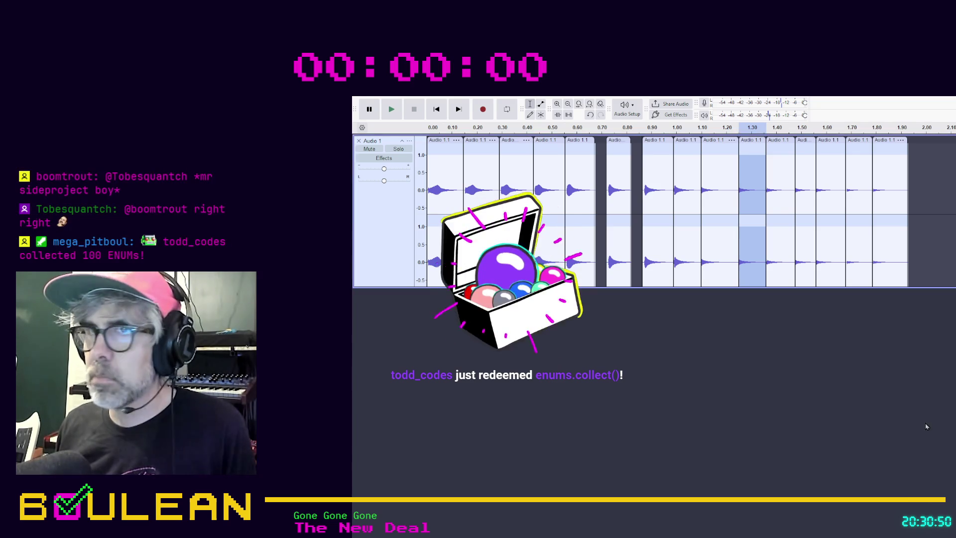
key("Tab")
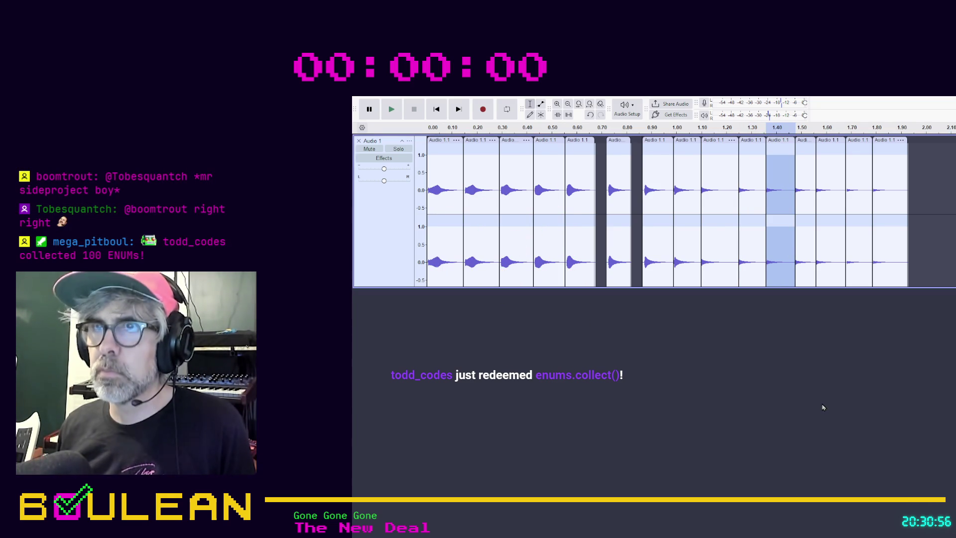
key("Tab")
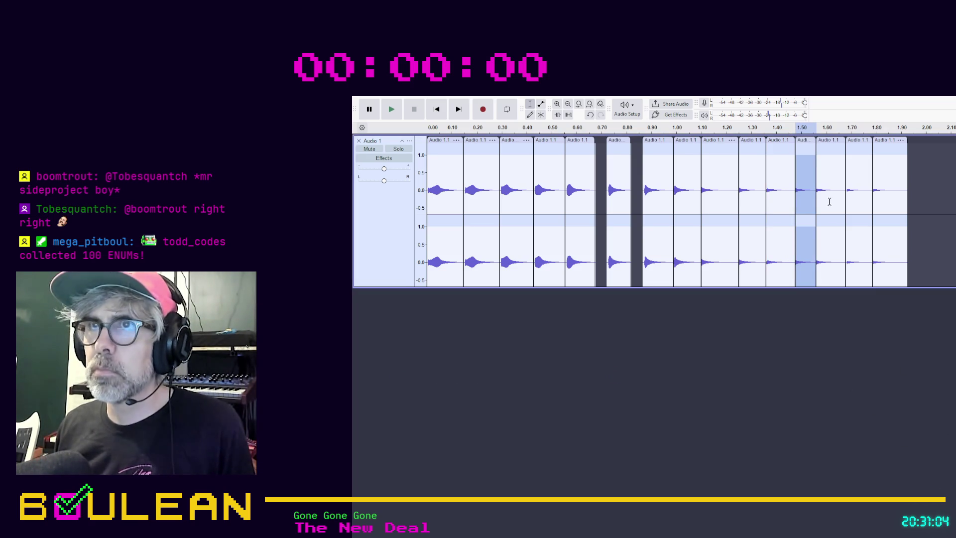
left_click(829, 142)
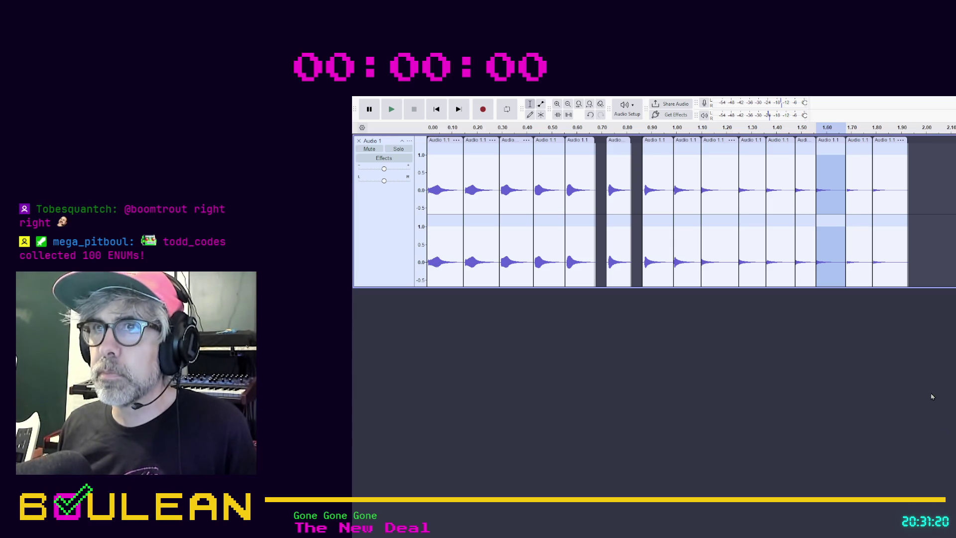
left_click(855, 141)
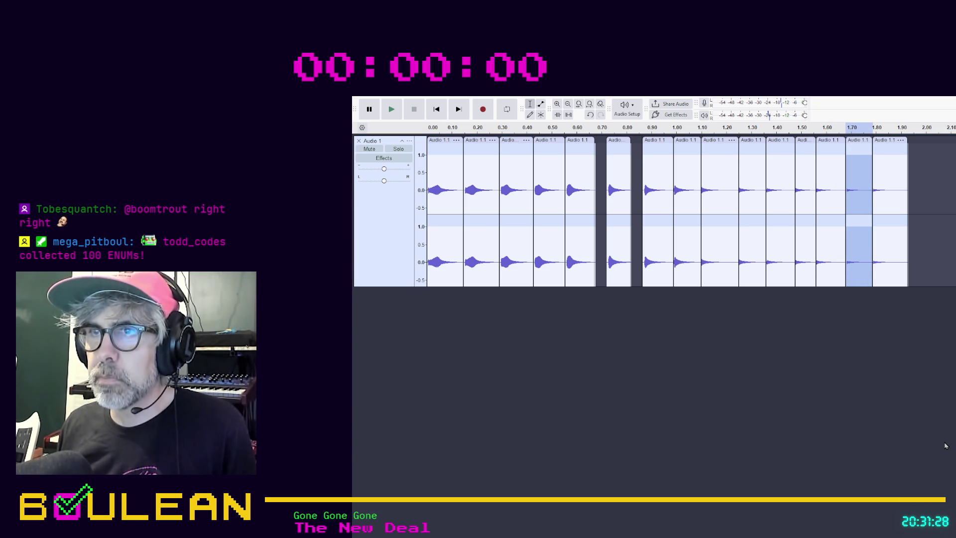
left_click(891, 140)
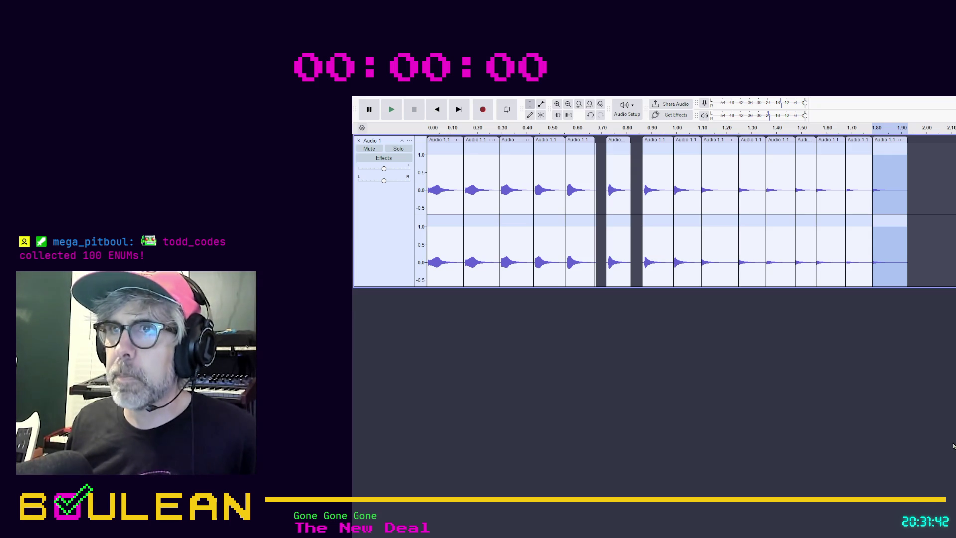
left_click(922, 455)
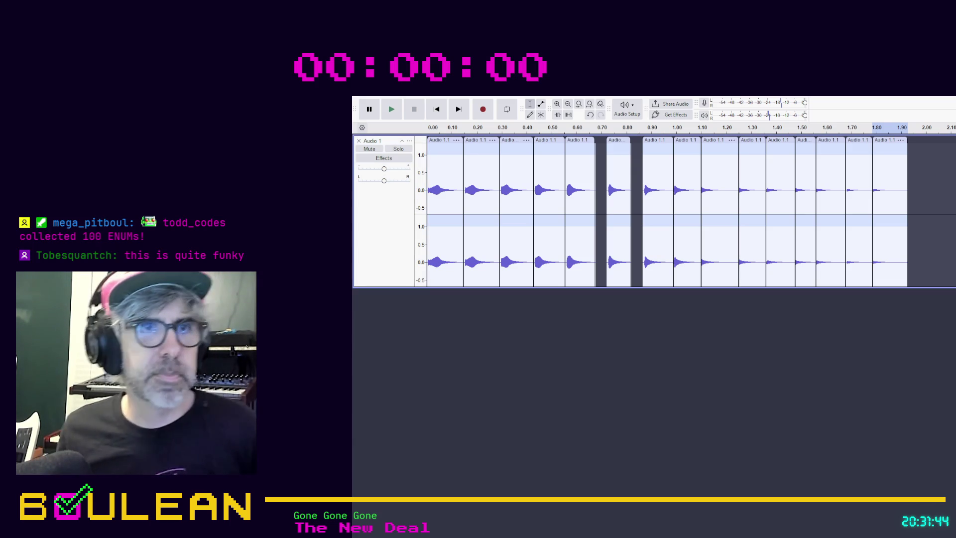
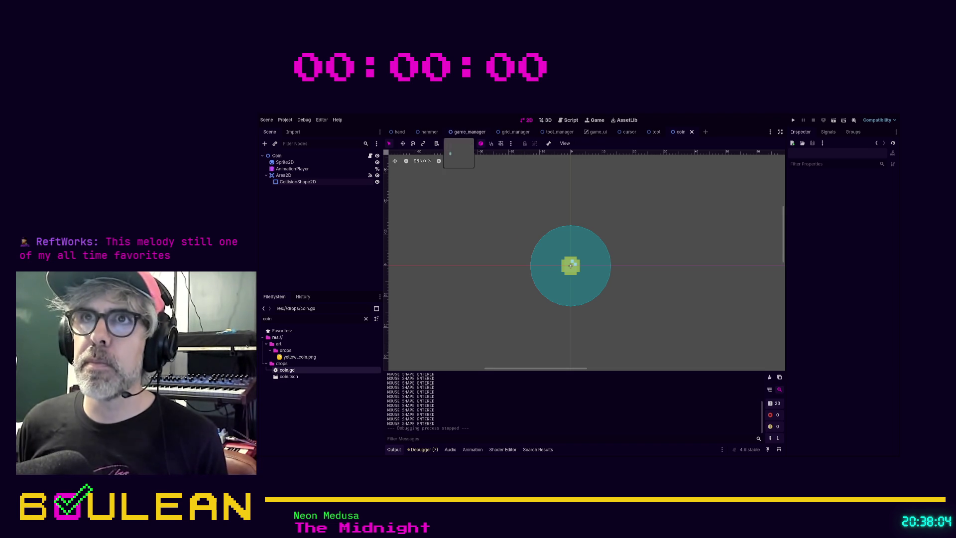
Step: Delete the Area2D node and its collision shape from the game_manager scene
left_click(468, 132)
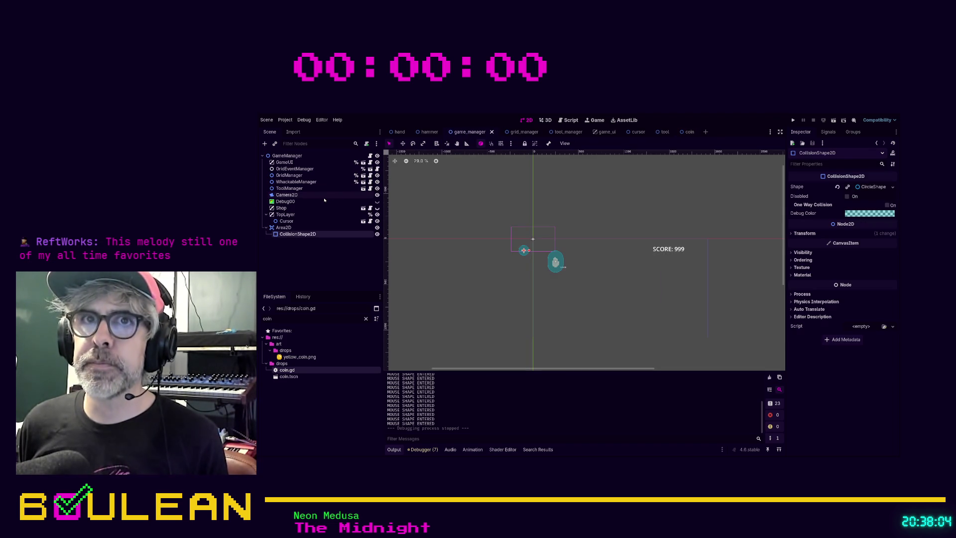
left_click(281, 228)
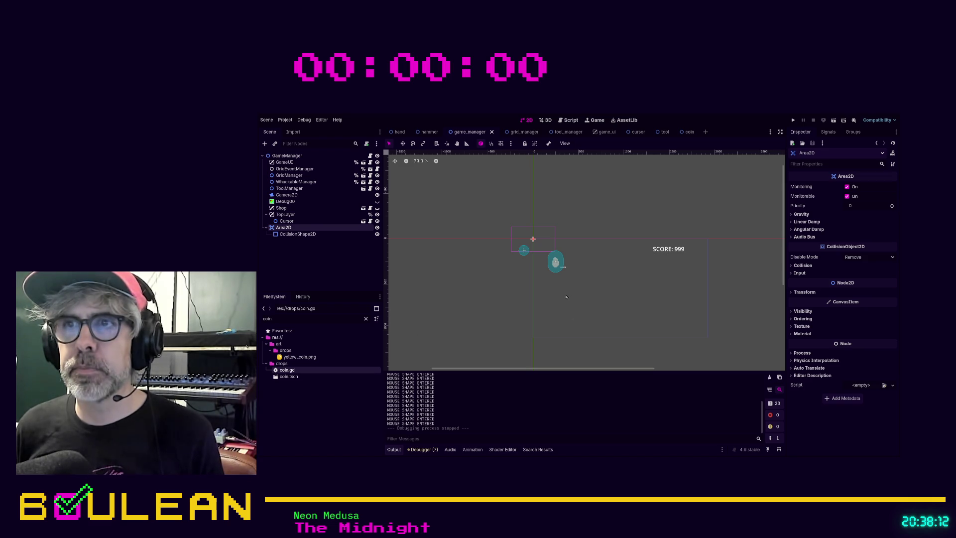
key("Delete")
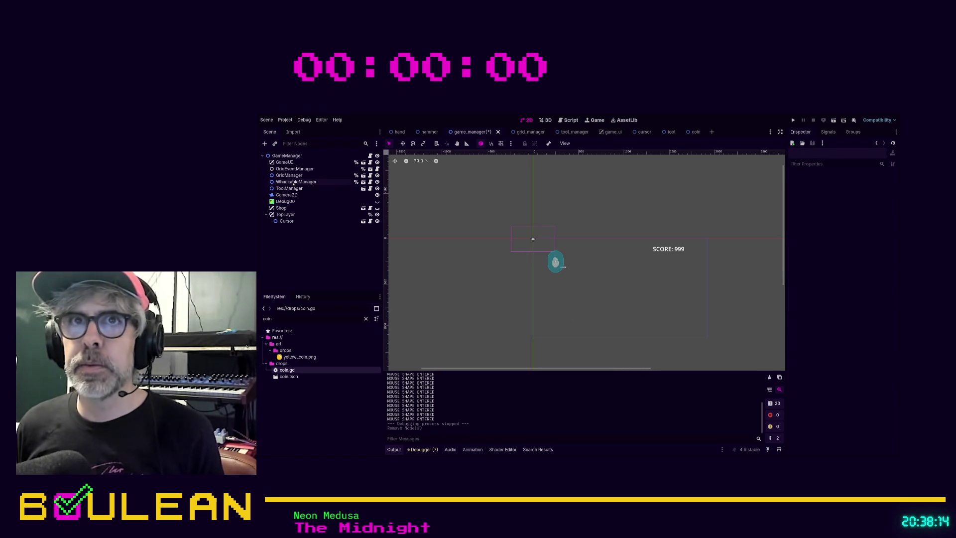
Step: Filter the FileSystem dock by 'manager' and select the game_manager.gd script
double_click(309, 317)
type("manager")
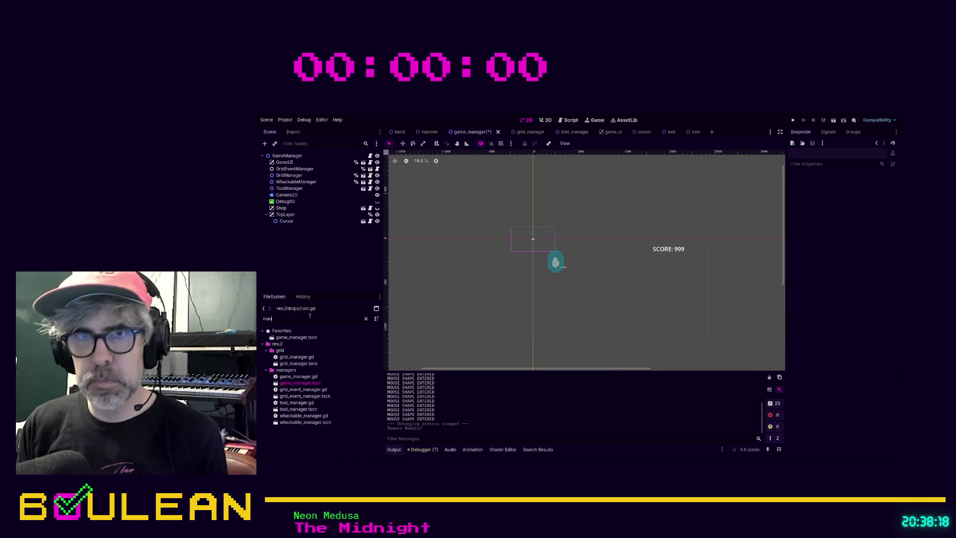
left_click(300, 383)
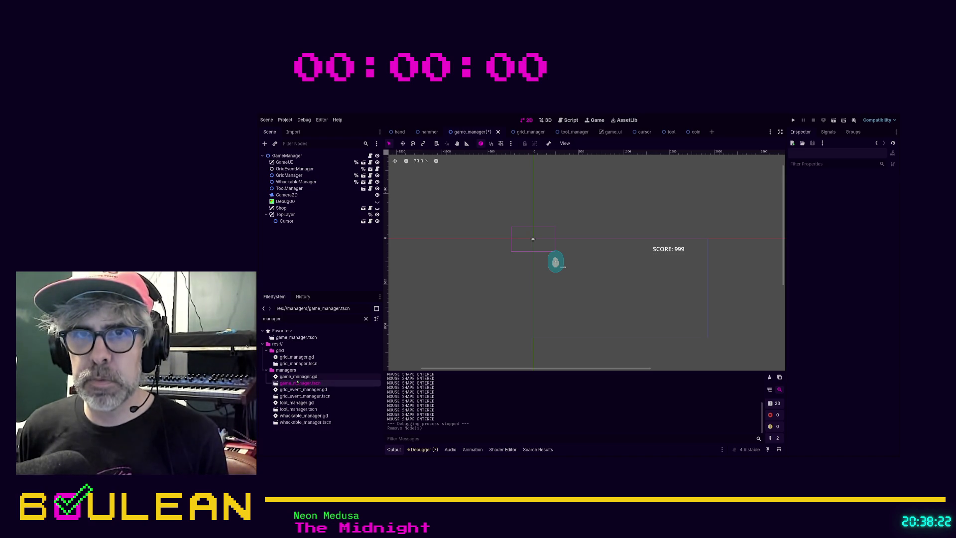
left_click(297, 377)
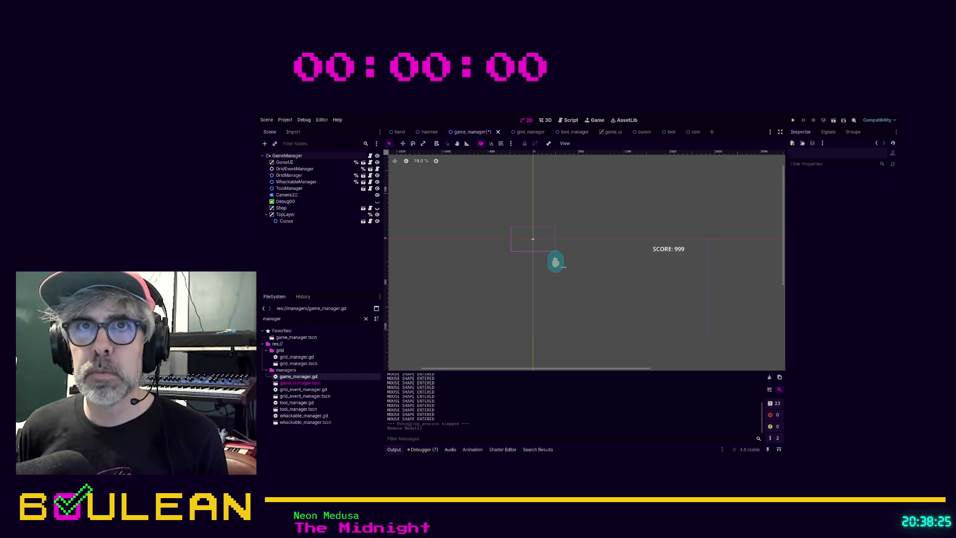
Step: Review the GameManager script, then set up the AudioManager root node in the managers folder
left_click(308, 156)
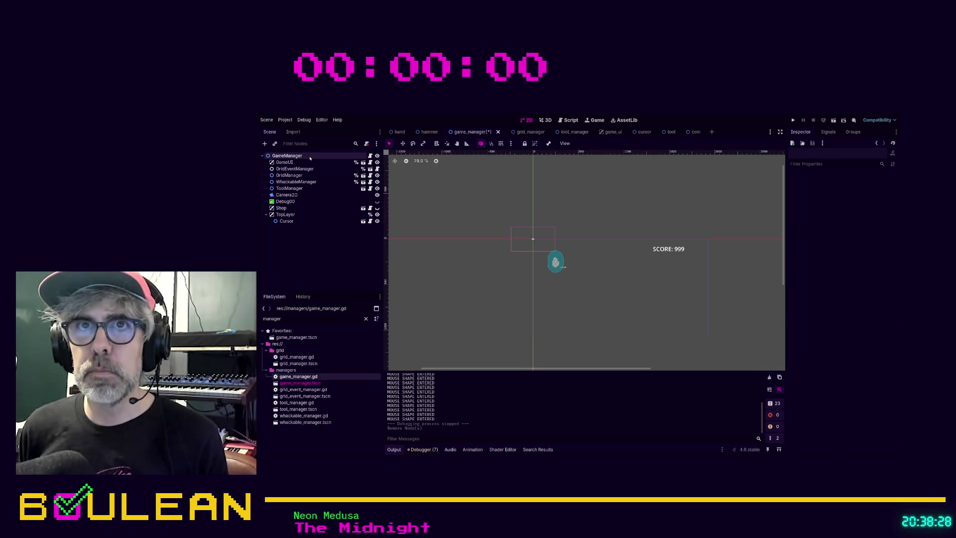
left_click(370, 156)
scroll(507, 239, "up", 6)
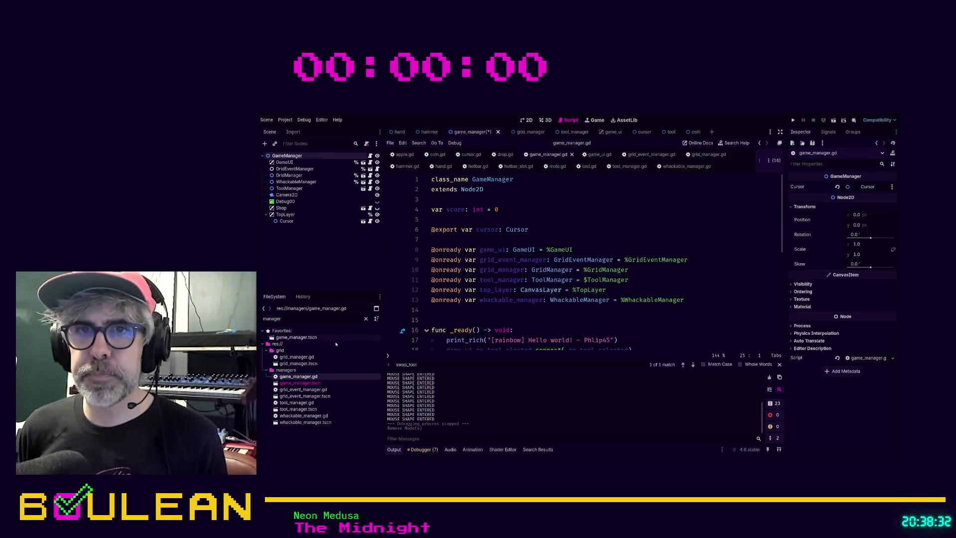
left_click(313, 371)
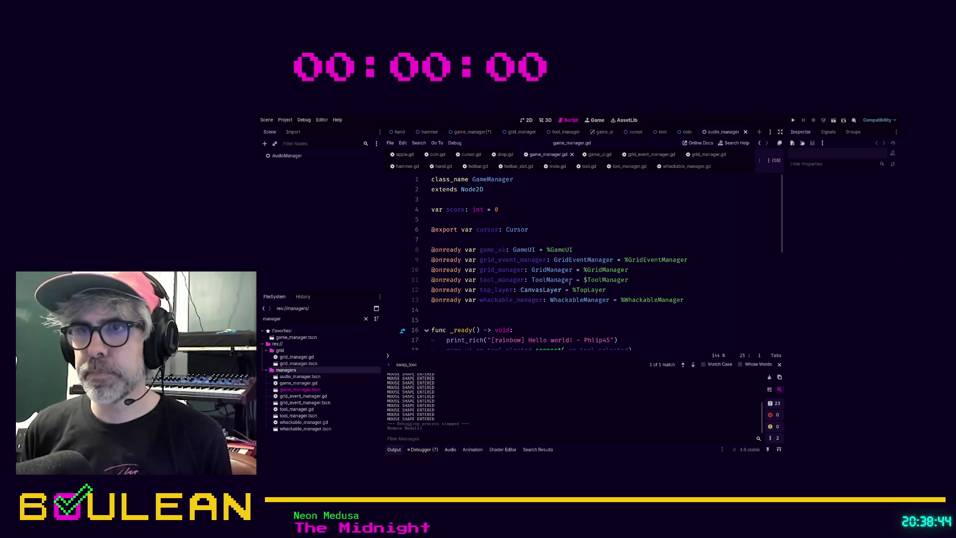
left_click(294, 155)
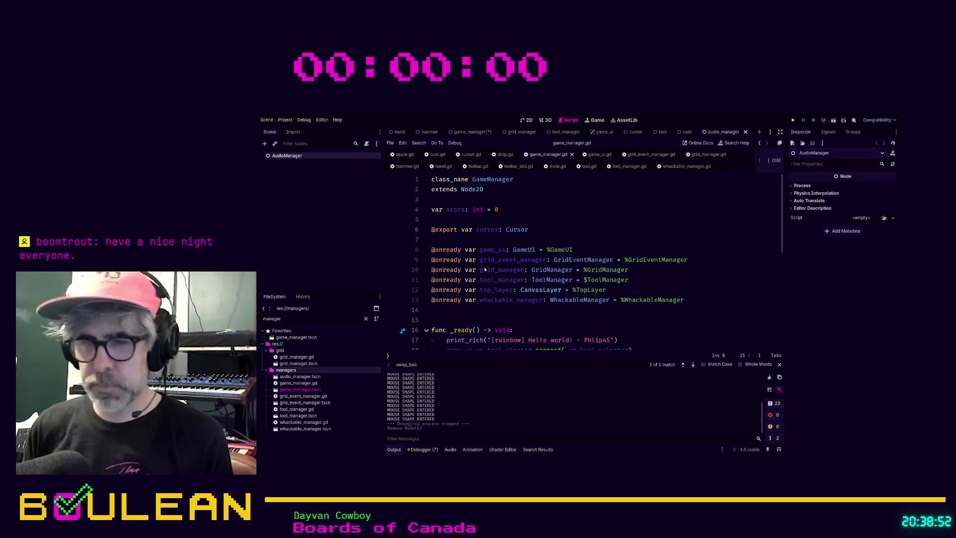
Step: Attach audio_manager.gd with 'class_name AudioManager' above 'extends Node' and save it
key("Return")
key("Return")
key("Up")
type("cl")
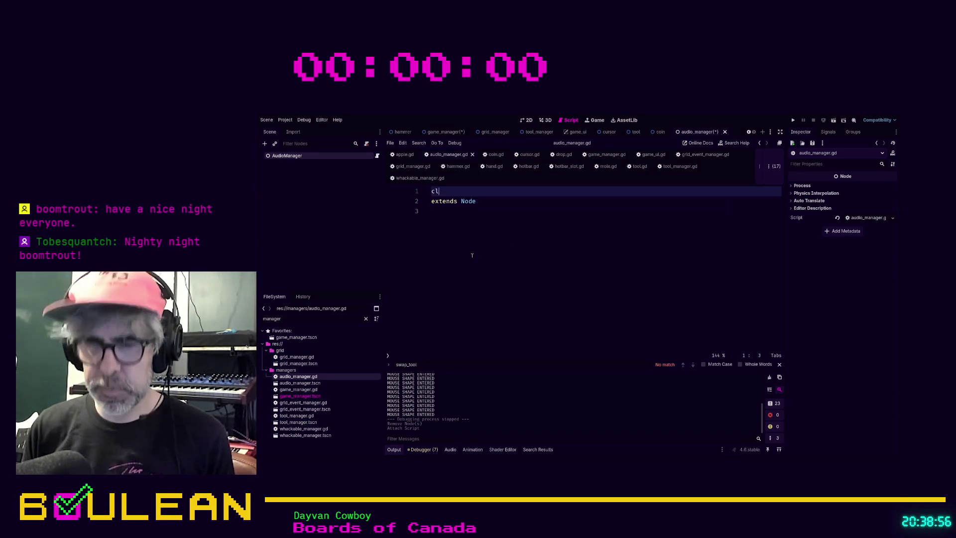
type("ass_name AudioManager")
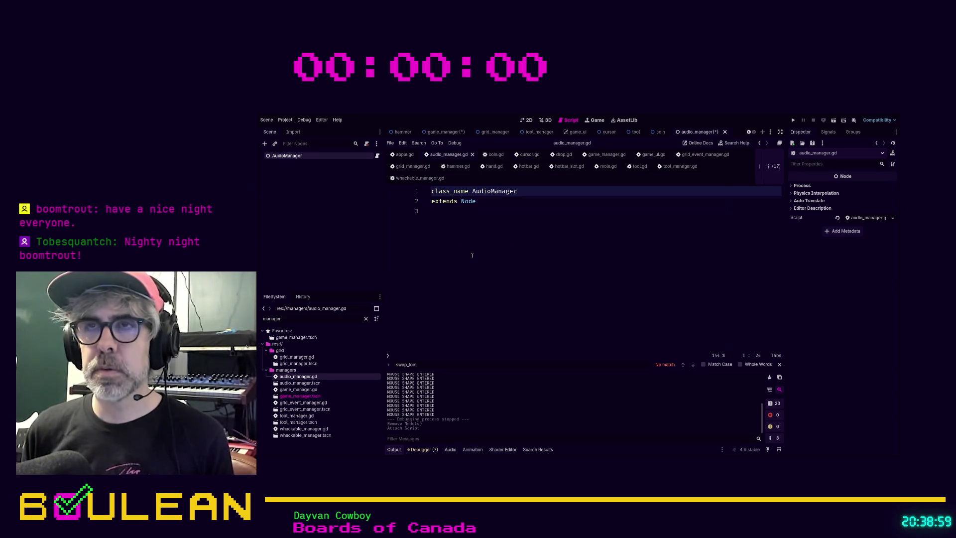
key("Down")
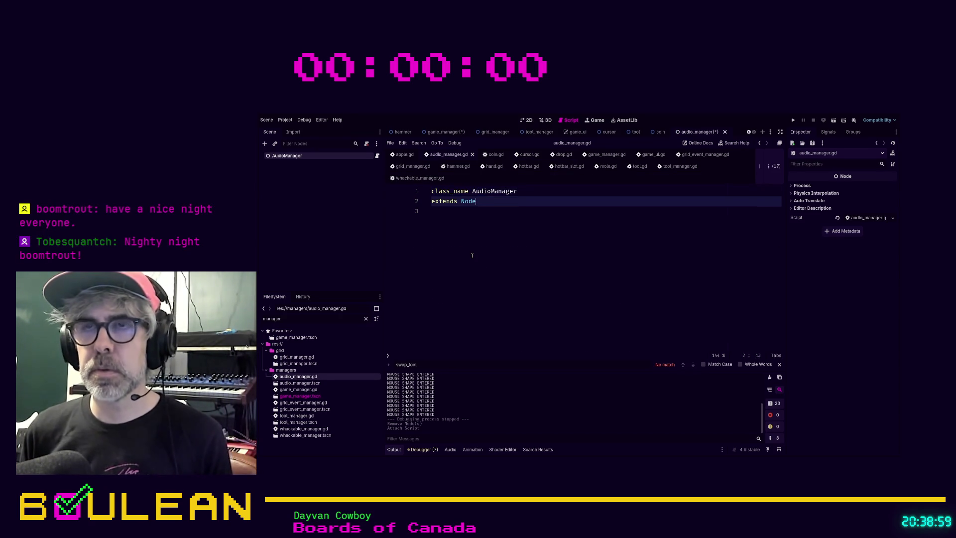
key("Down")
key("ctrl+s")
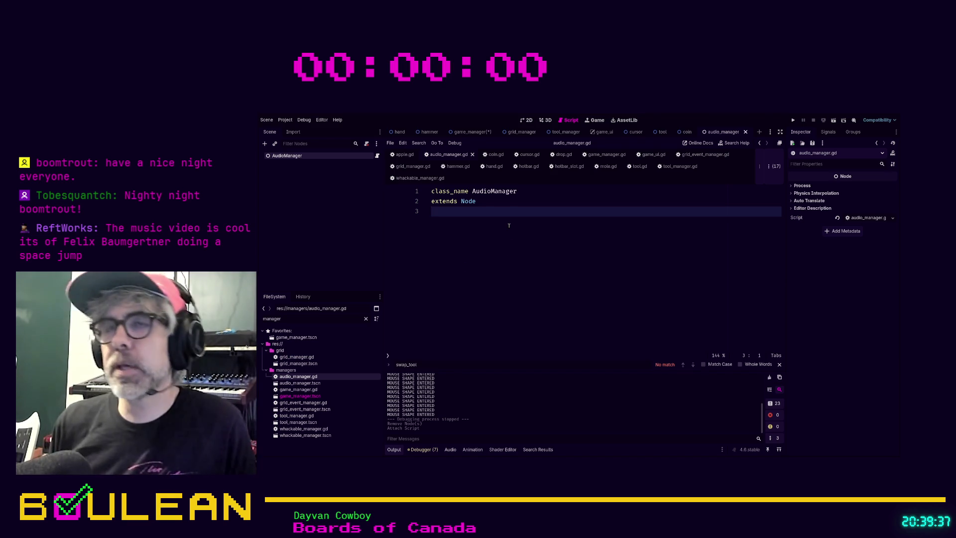
Step: Tidy the trailing blank line in audio_manager.gd and switch to coin.gd
key("Return")
key("BackSpace")
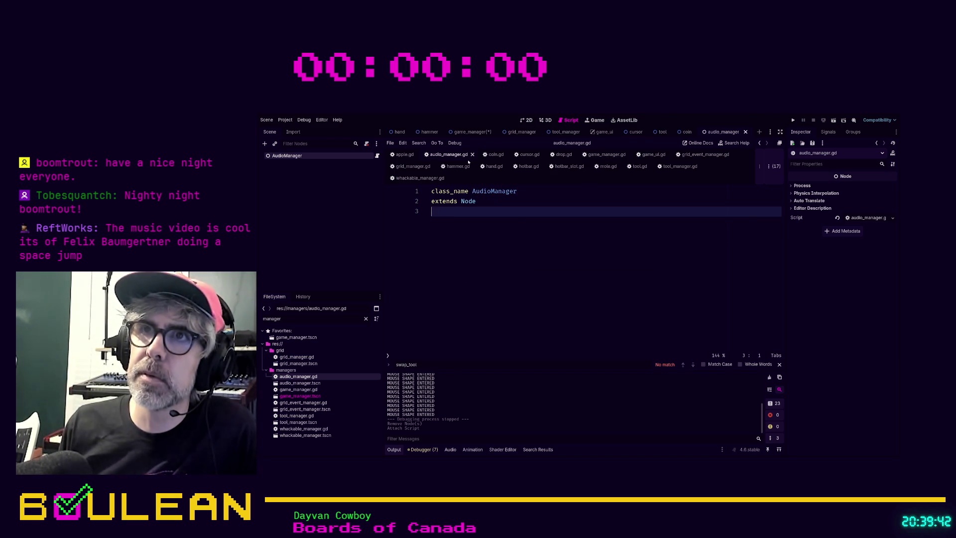
left_click(490, 155)
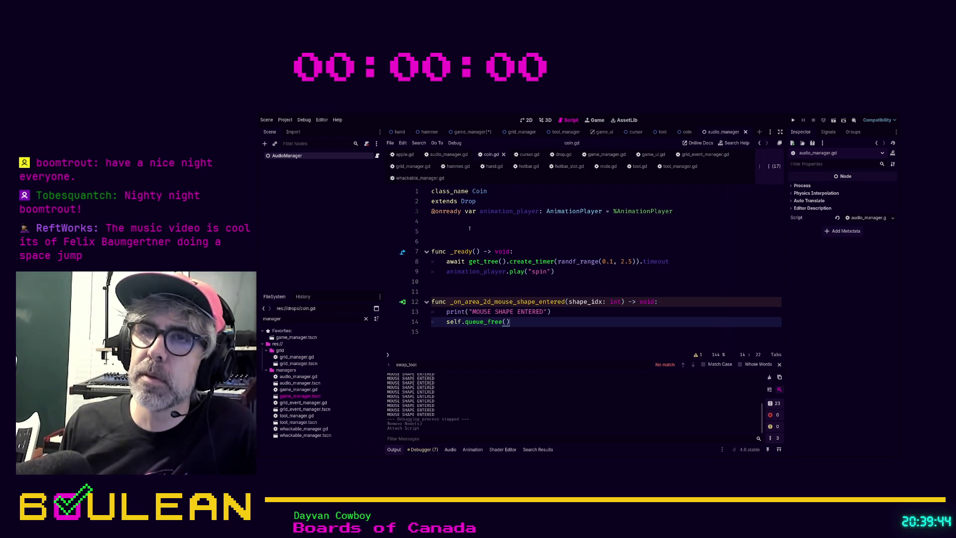
Step: Insert blank lines in coin.gd between 'extends Drop' and the animation_player declaration
left_click(500, 205)
key("Return")
key("Return")
key("Return")
key("Up")
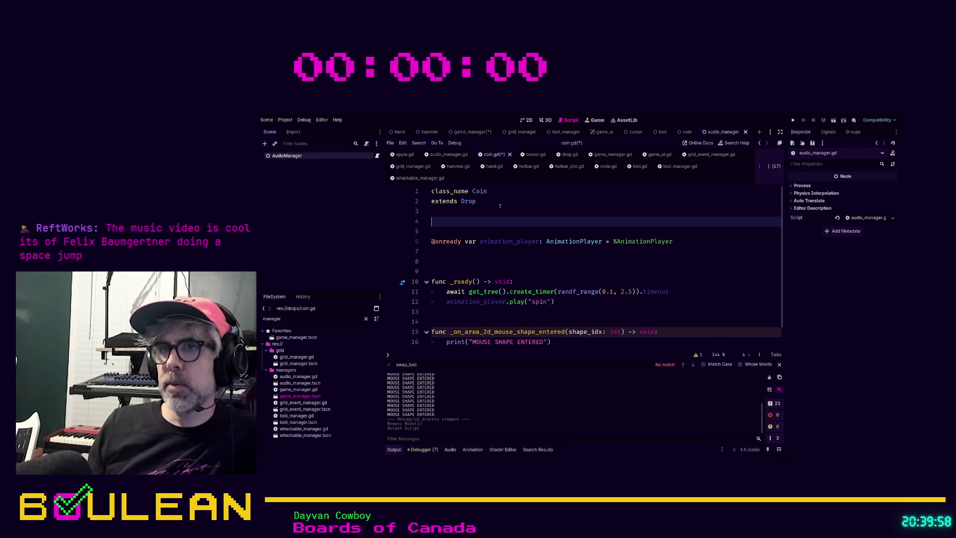
scroll(520, 273, "down", 1)
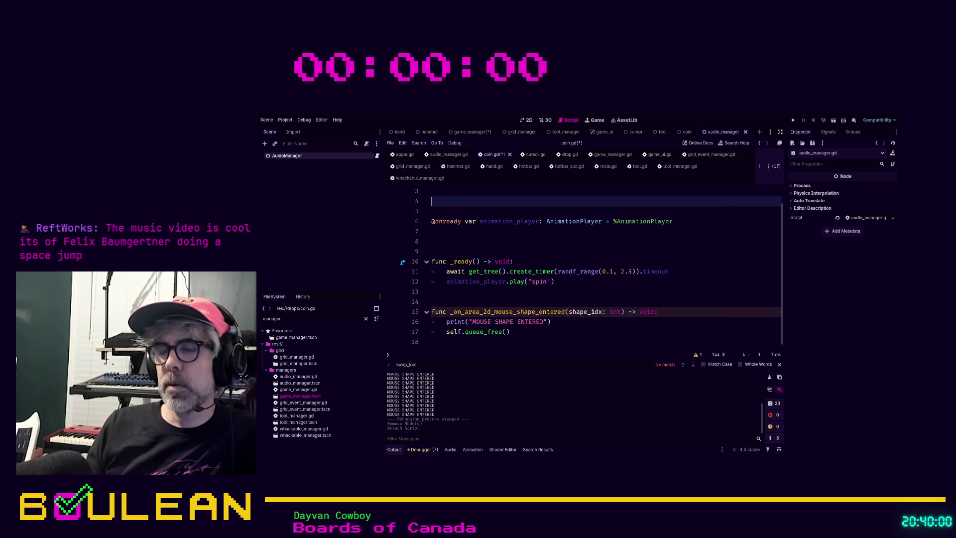